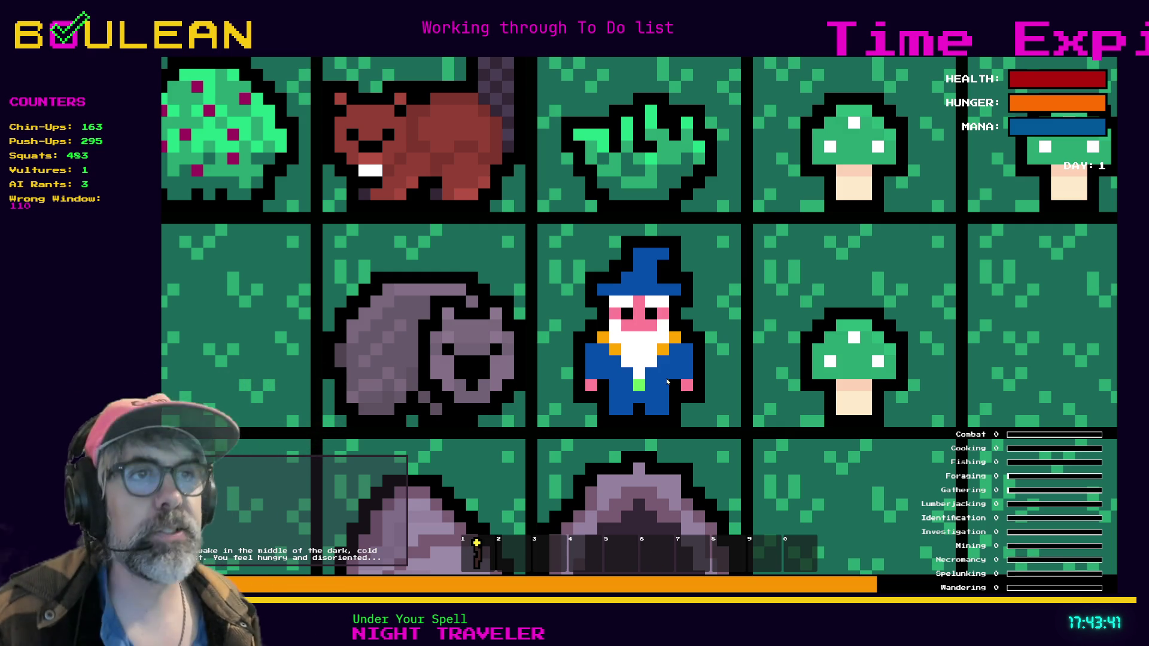
Stop the game and search player.gd for 'idle', then for 'all_idle_animation'.
key("F8")
left_click(800, 316)
key("ctrl+f")
type("idle")
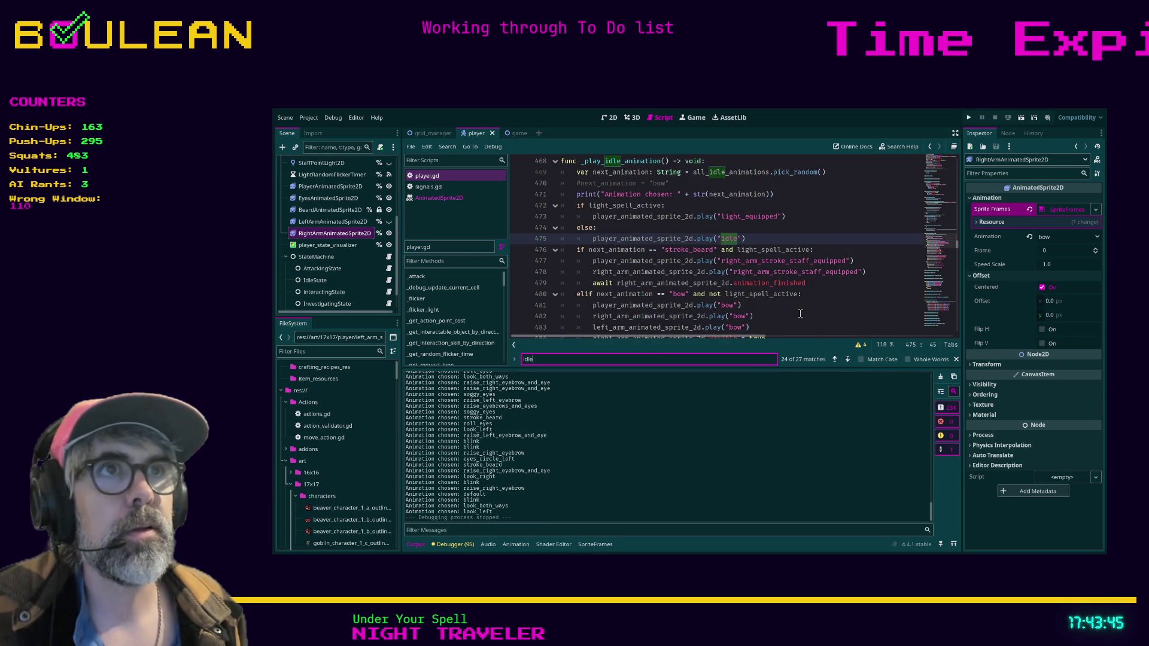
key("Return")
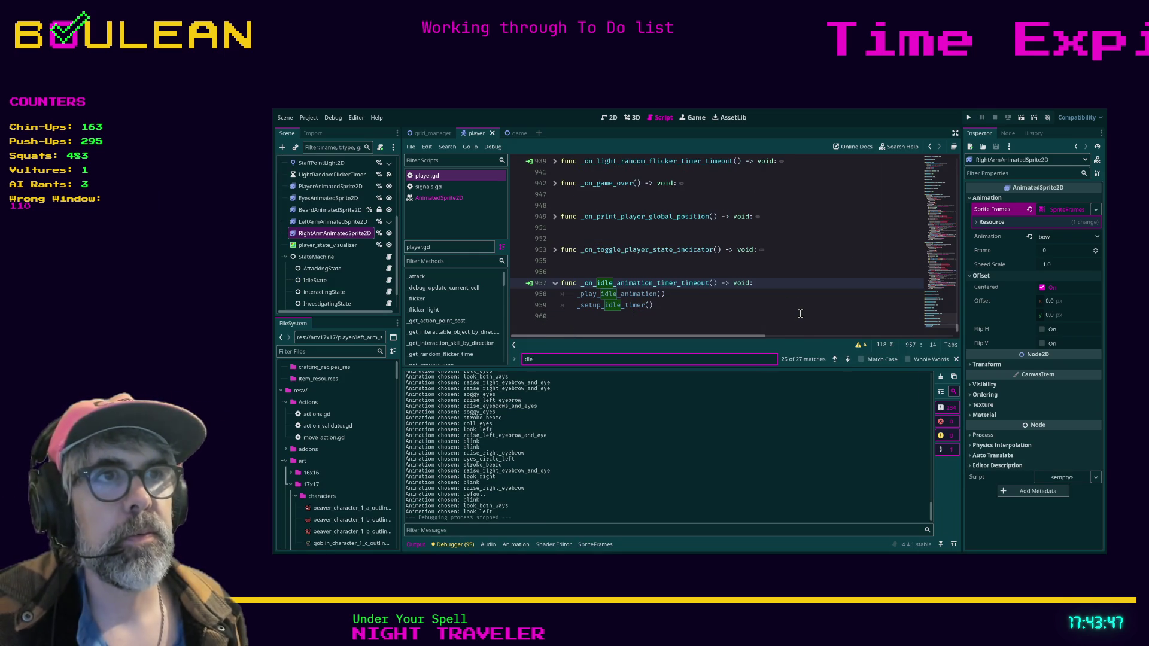
key("Return")
key("Return")
key("Return")
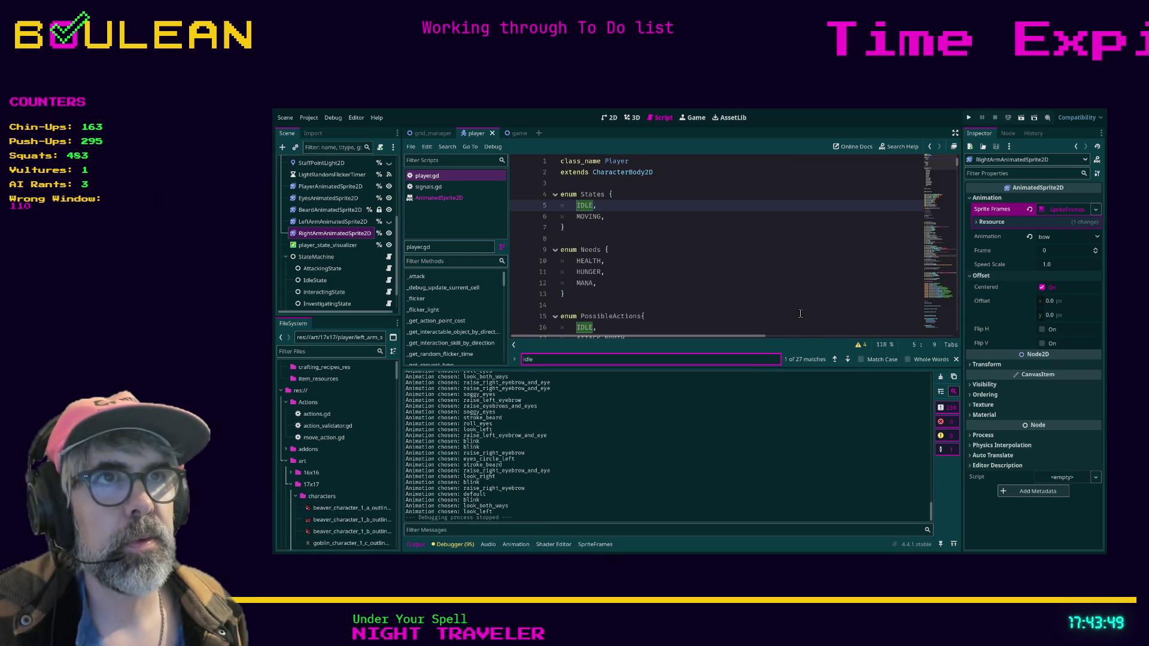
key("Return")
key("Return")
key("Return")
key("Return")
key("Return")
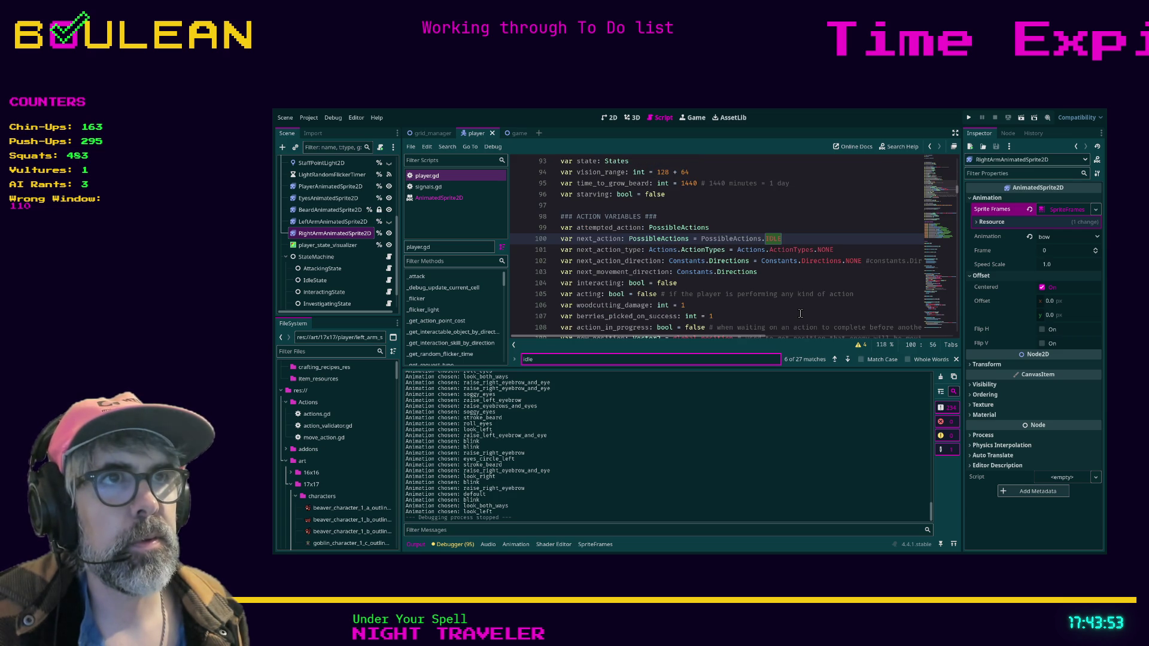
key("Return")
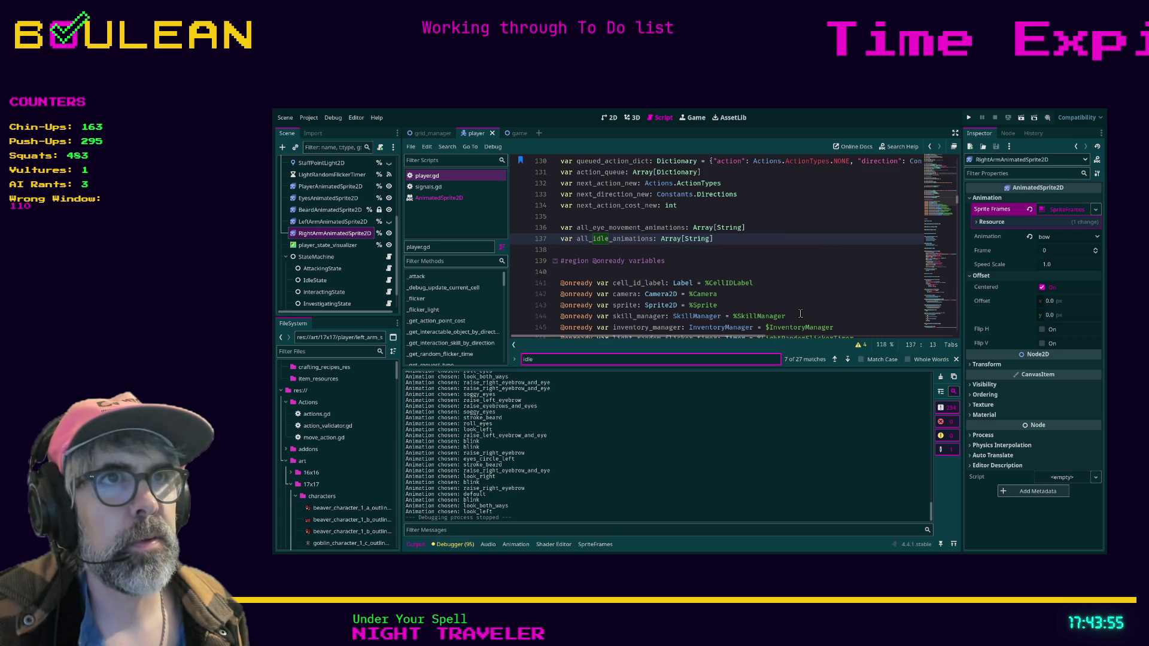
left_click(725, 265)
left_click(573, 356)
type("all")
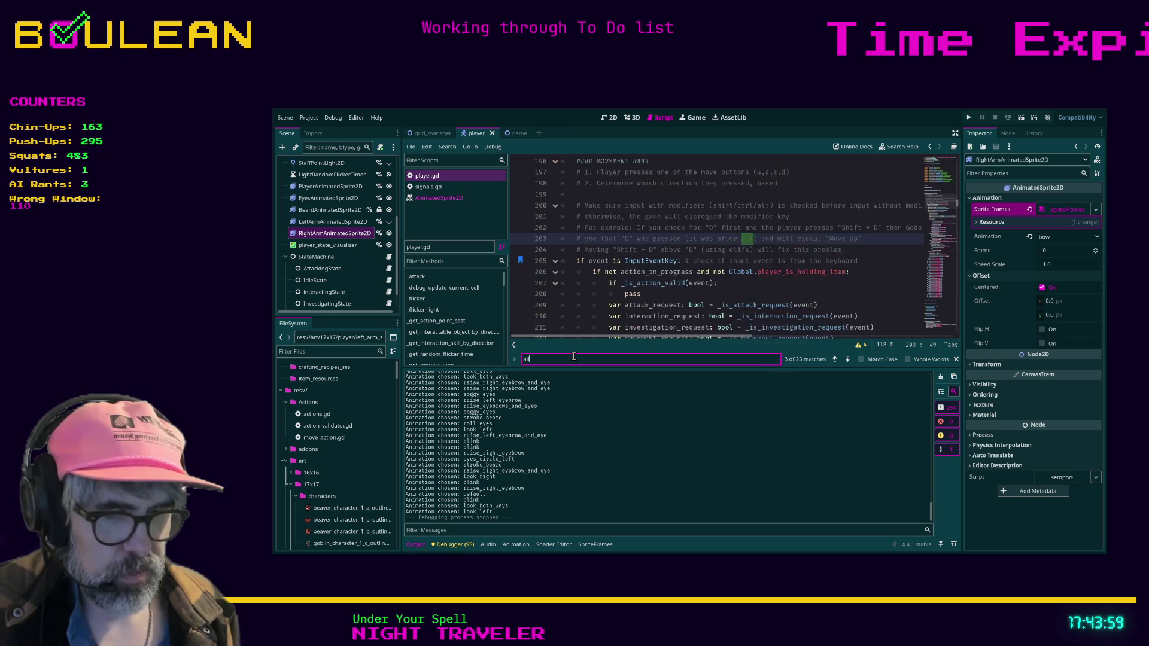
type("_idle_animation")
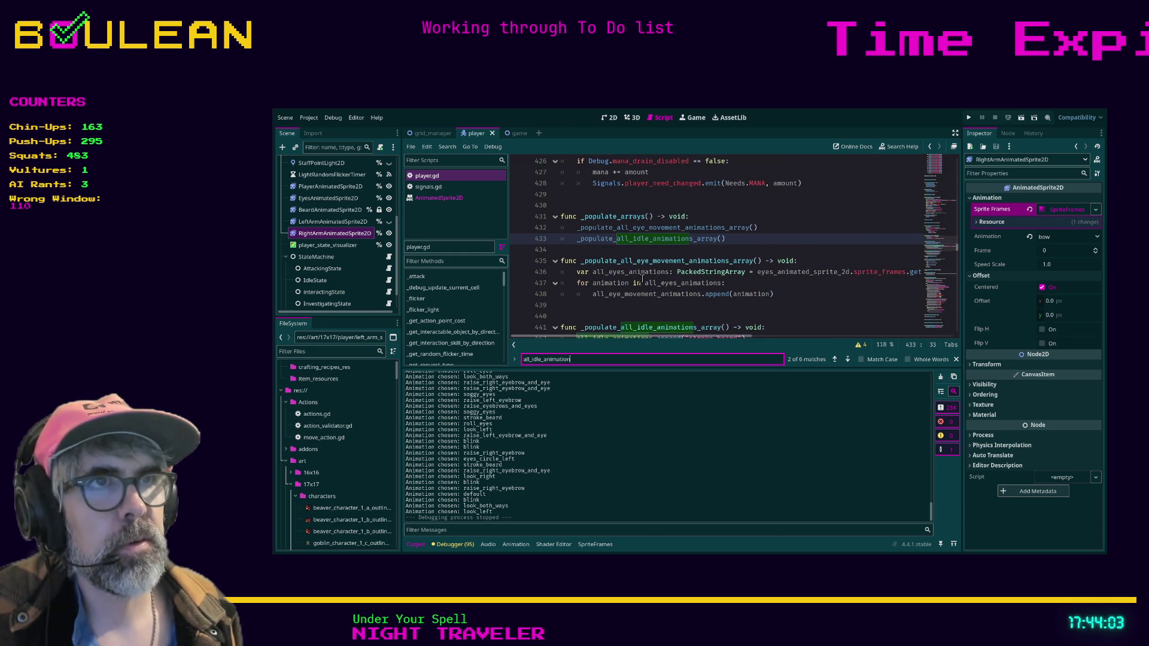
Add all_idle_animations.append("bow") below the stroke_beard entry, then save and run the game.
left_click(613, 240, "ctrl")
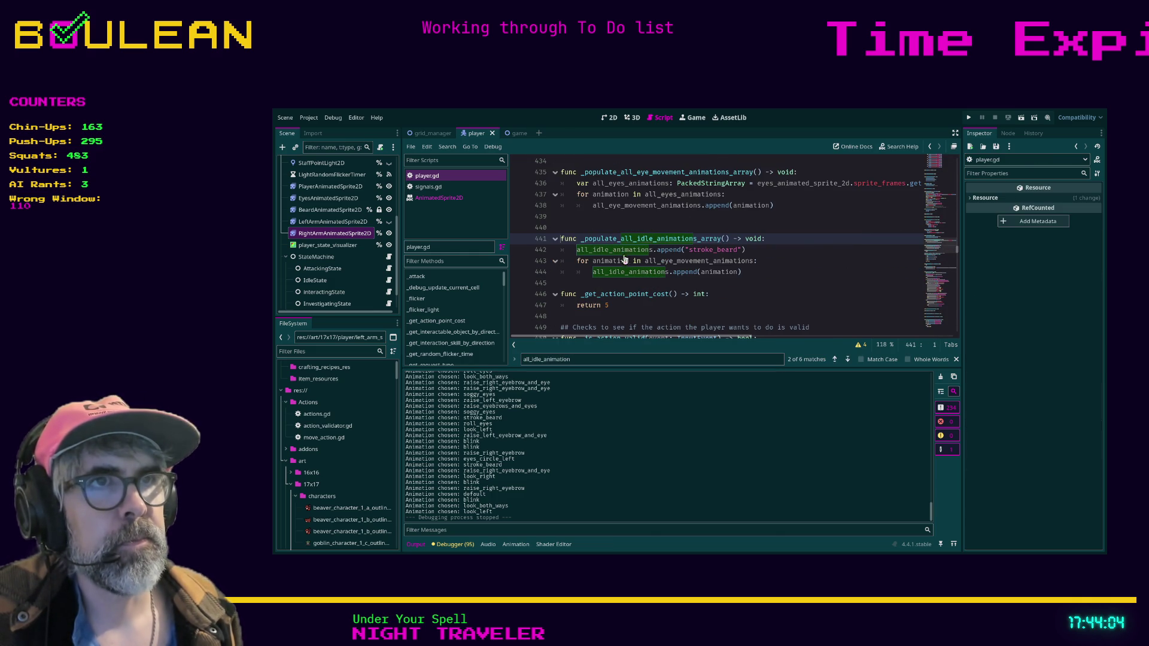
left_click(693, 283)
left_click(752, 251)
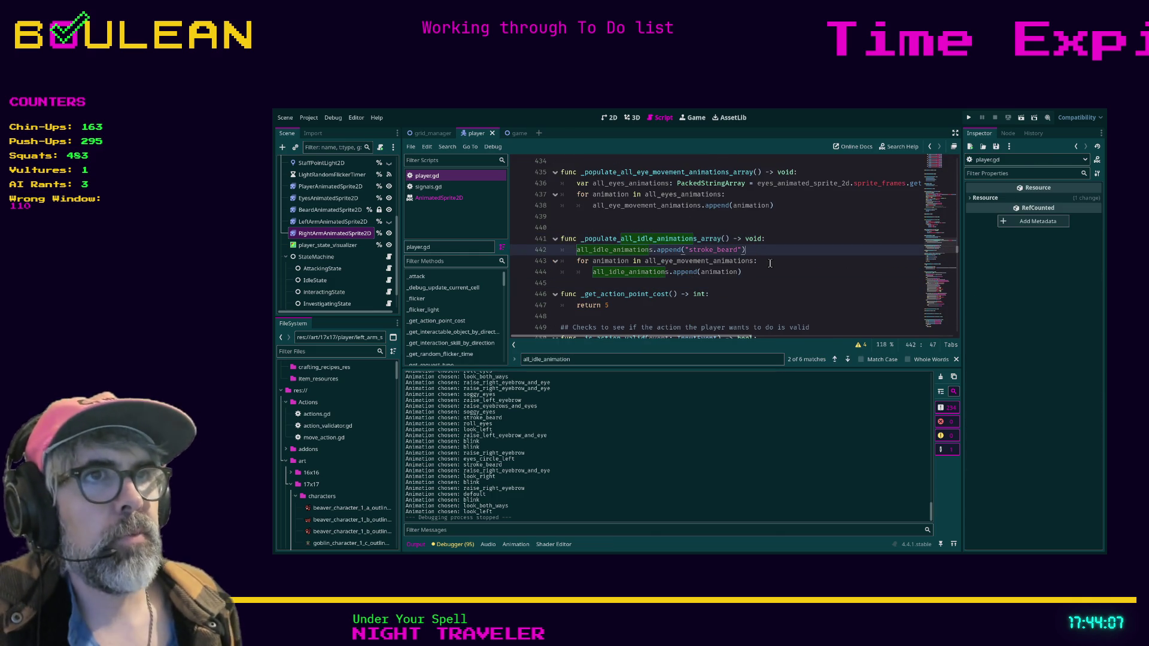
key("Return")
type("all_id")
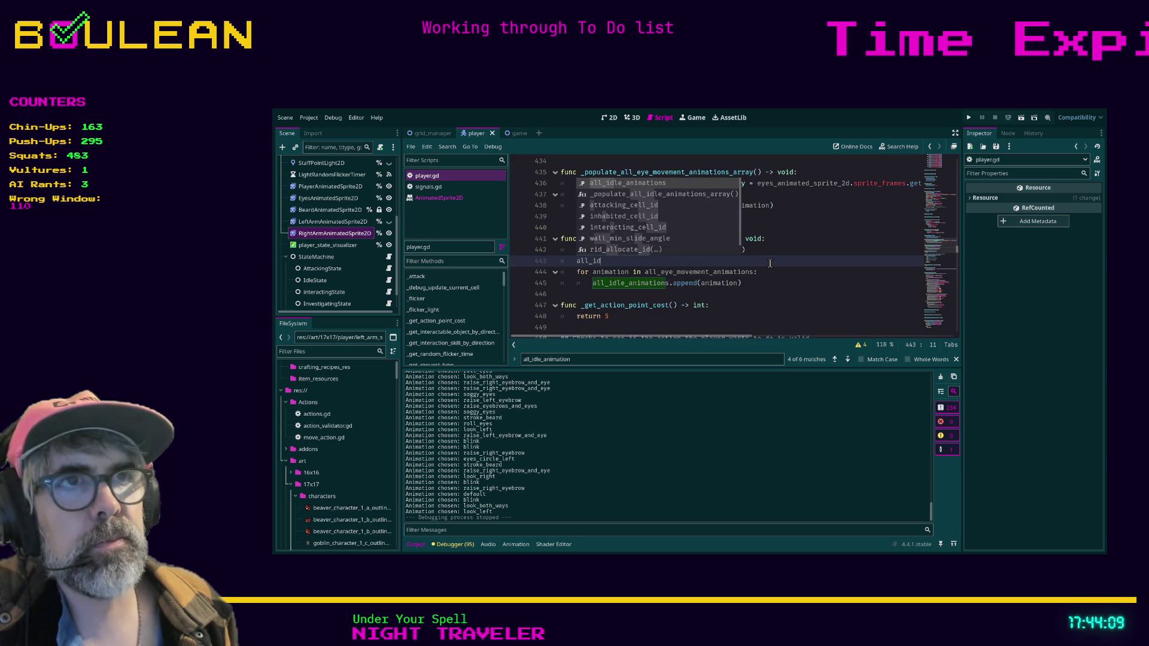
key("Return")
type("nimations.append")
key("Return")
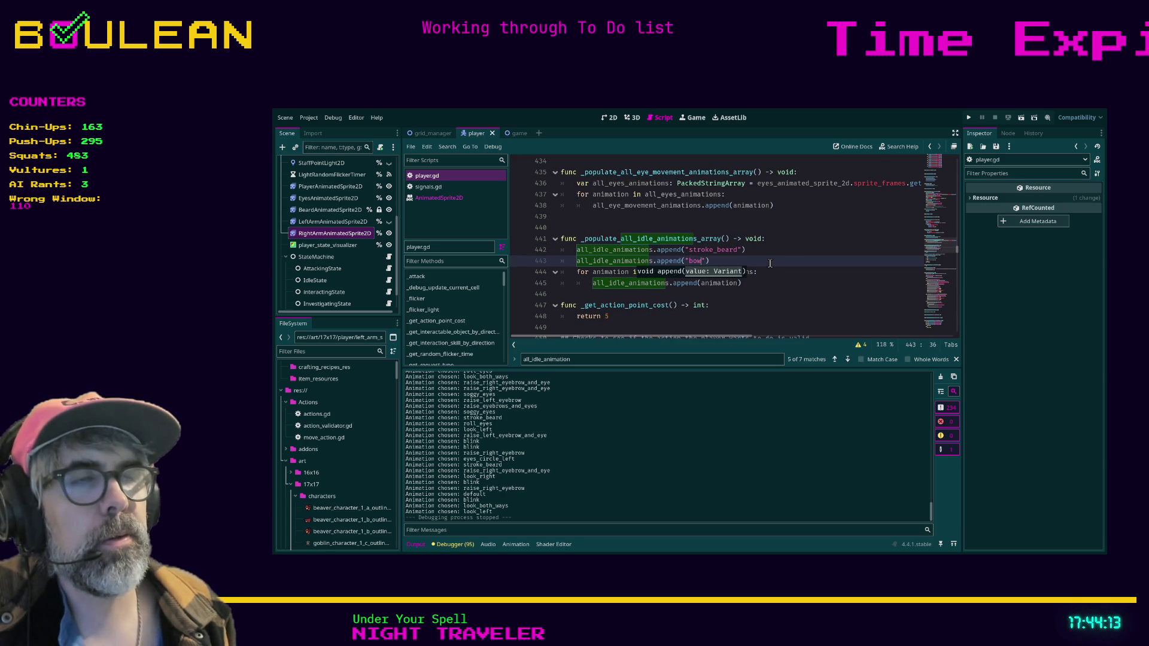
type("\")")
key("ctrl+s")
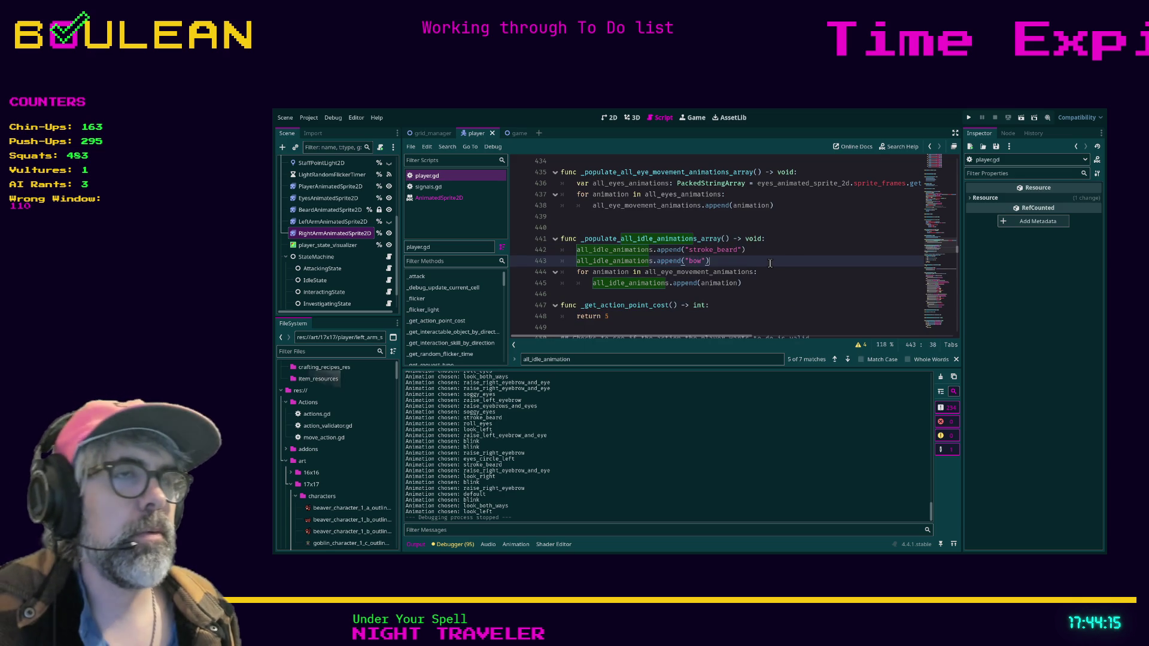
key("F5")
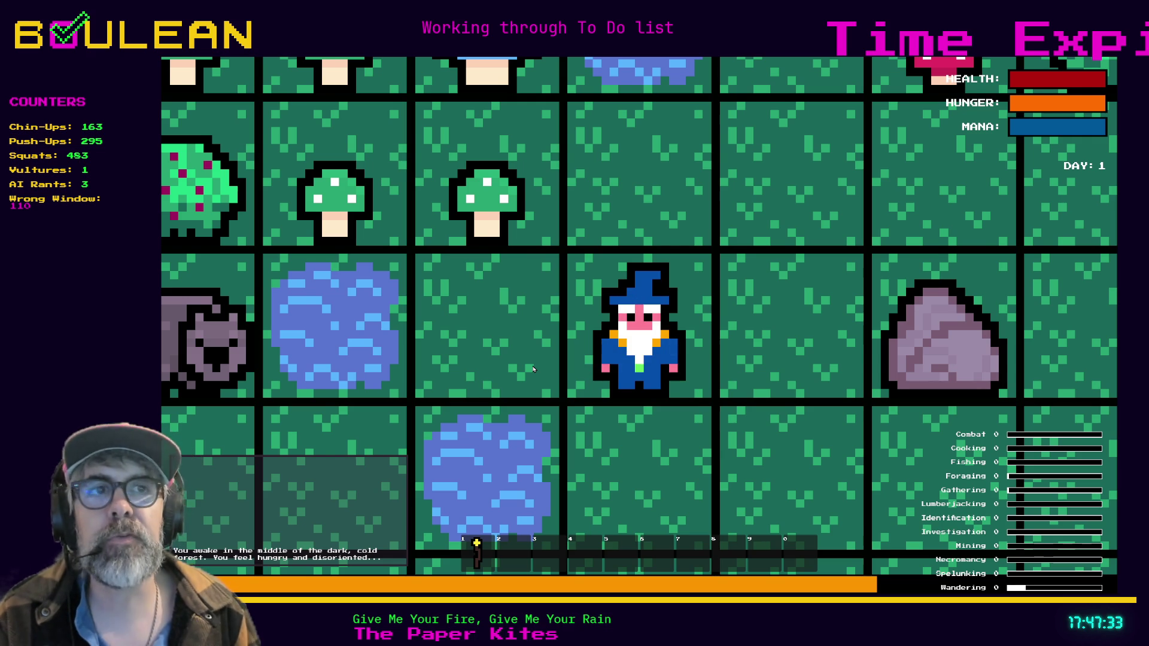
Move the wizard one tile west and fish the water tile repeatedly until the stack reaches 5.
key("Left")
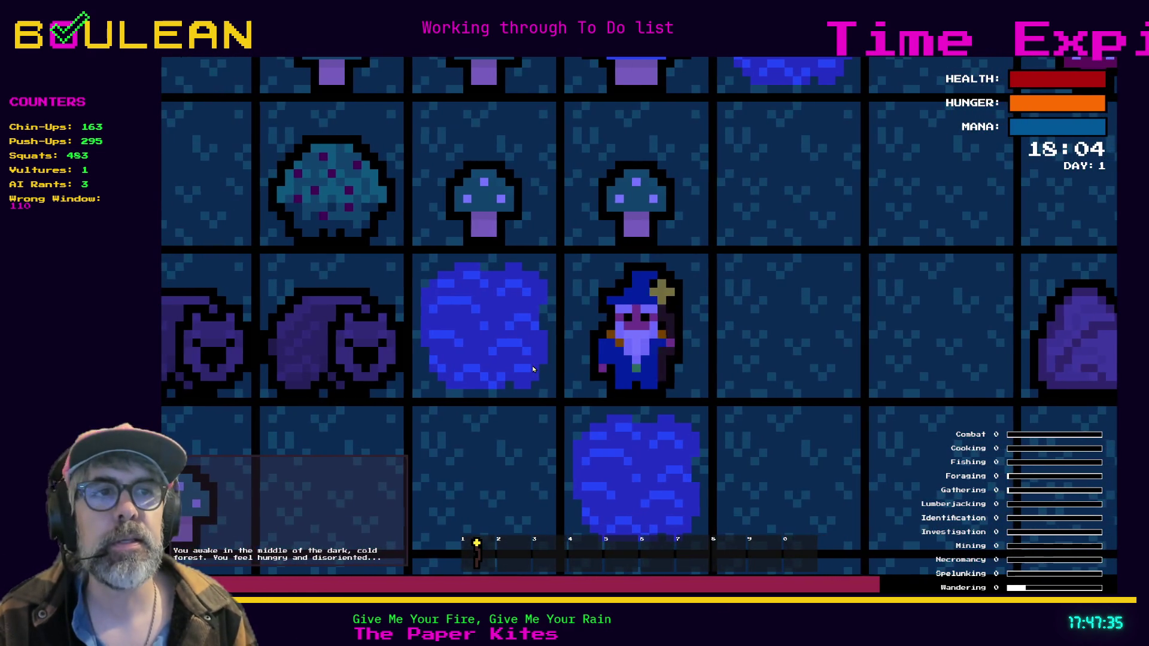
key("Left")
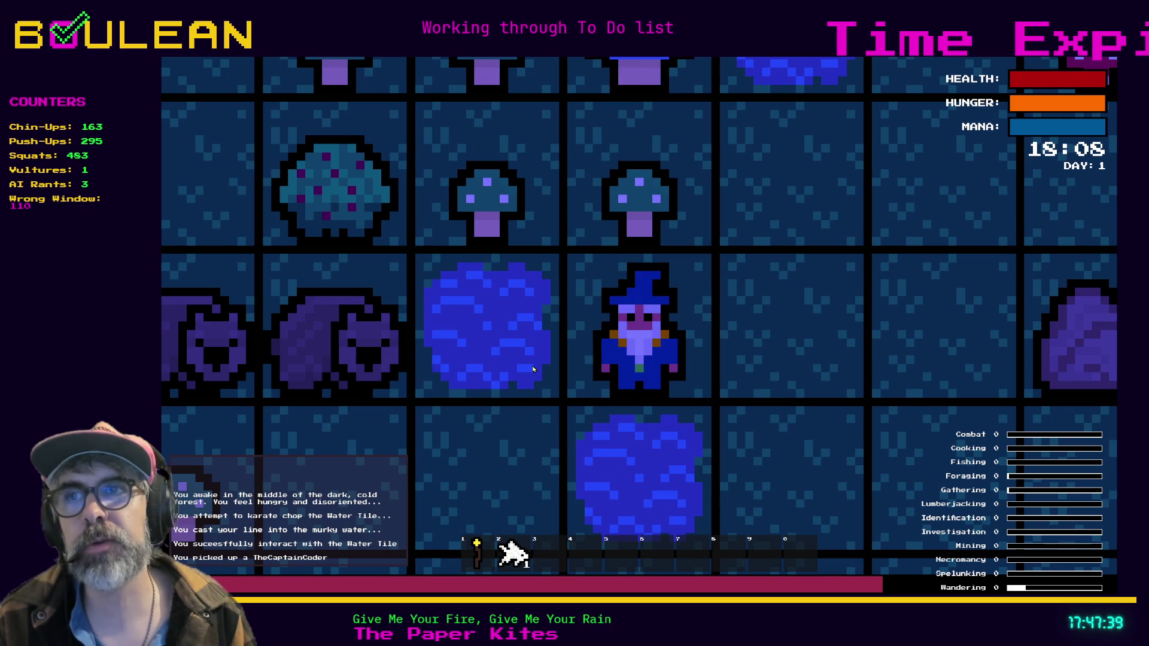
key("Left")
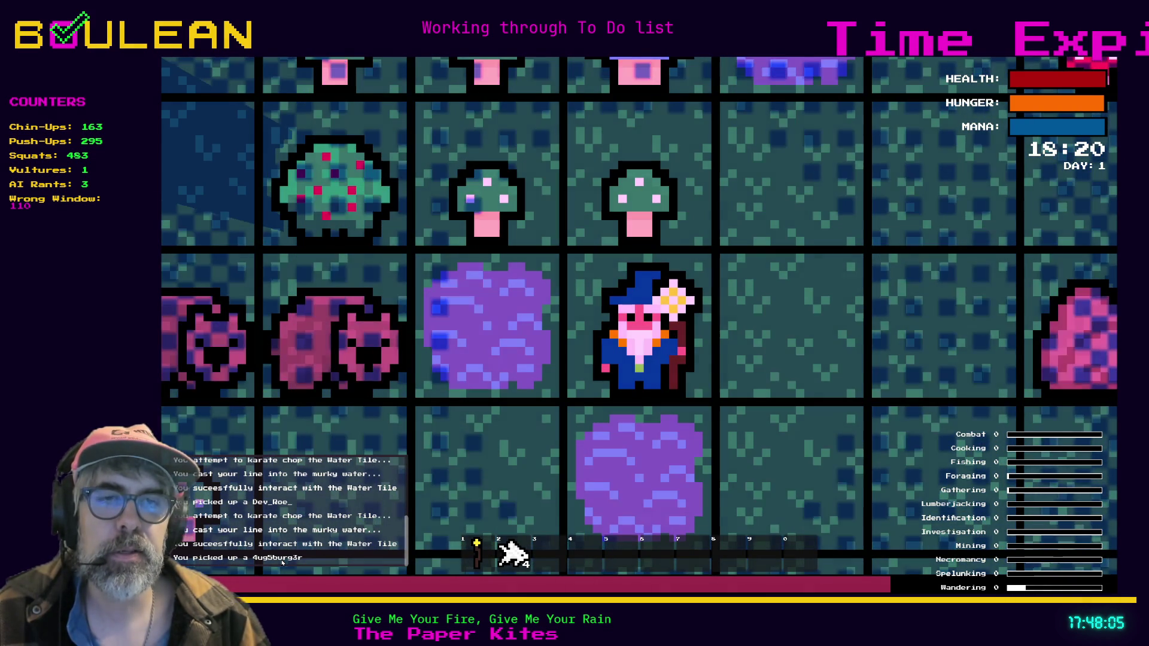
key("e")
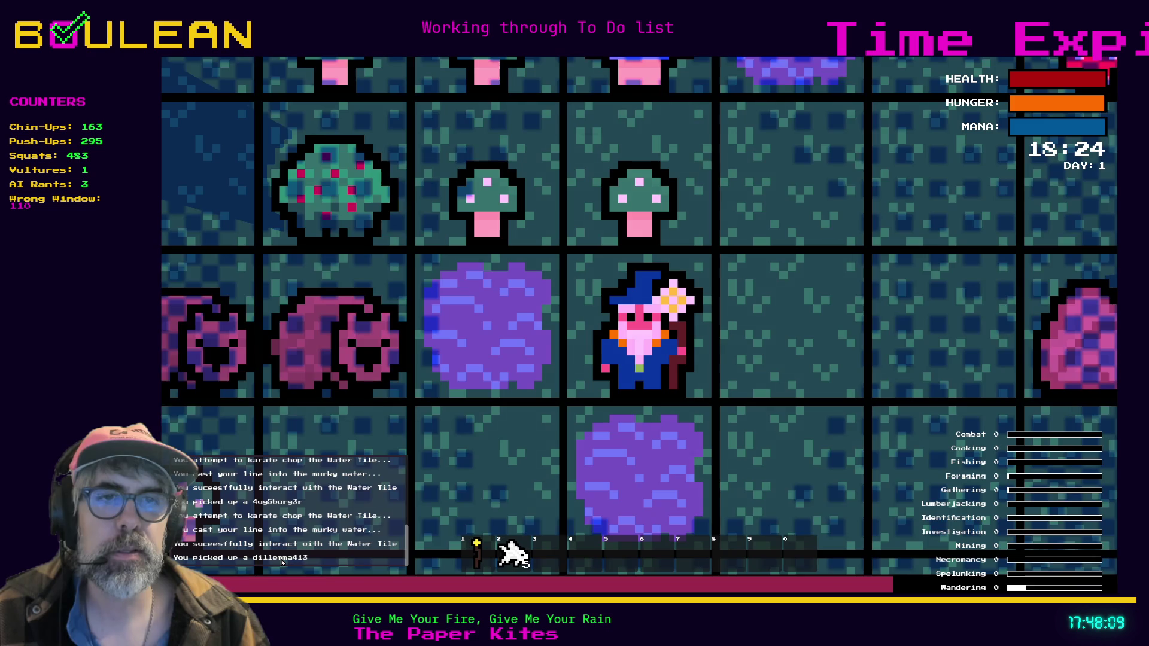
key("e")
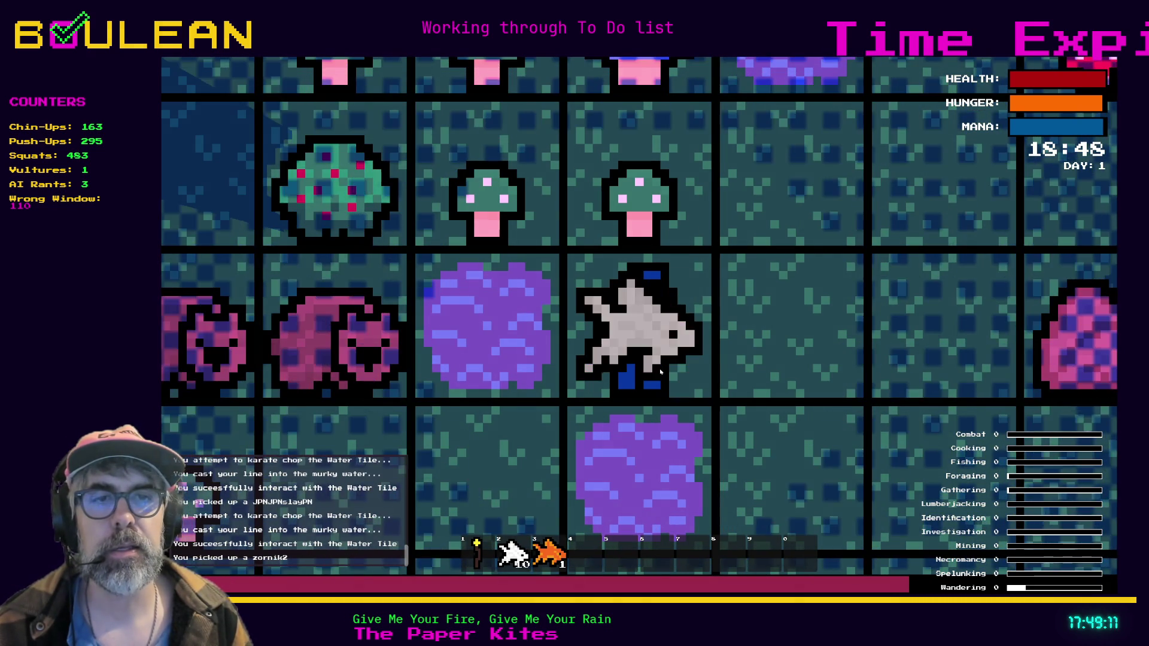
Fish the Water Tile eight more times with space while the wizard's idle animations play.
key("space")
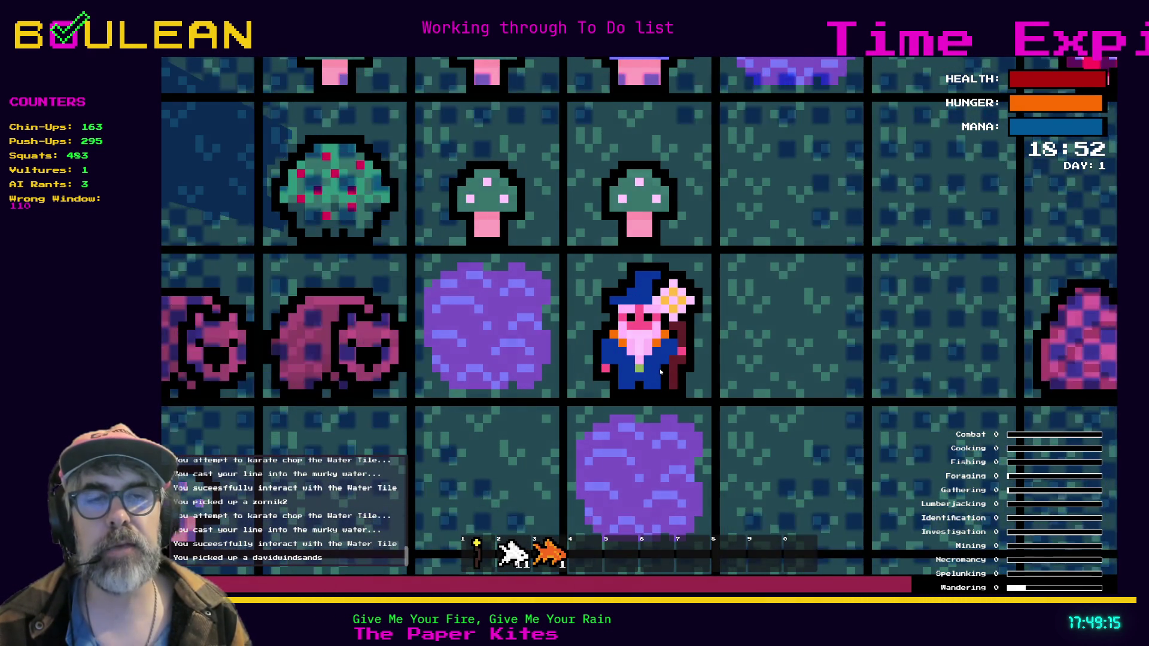
key("space")
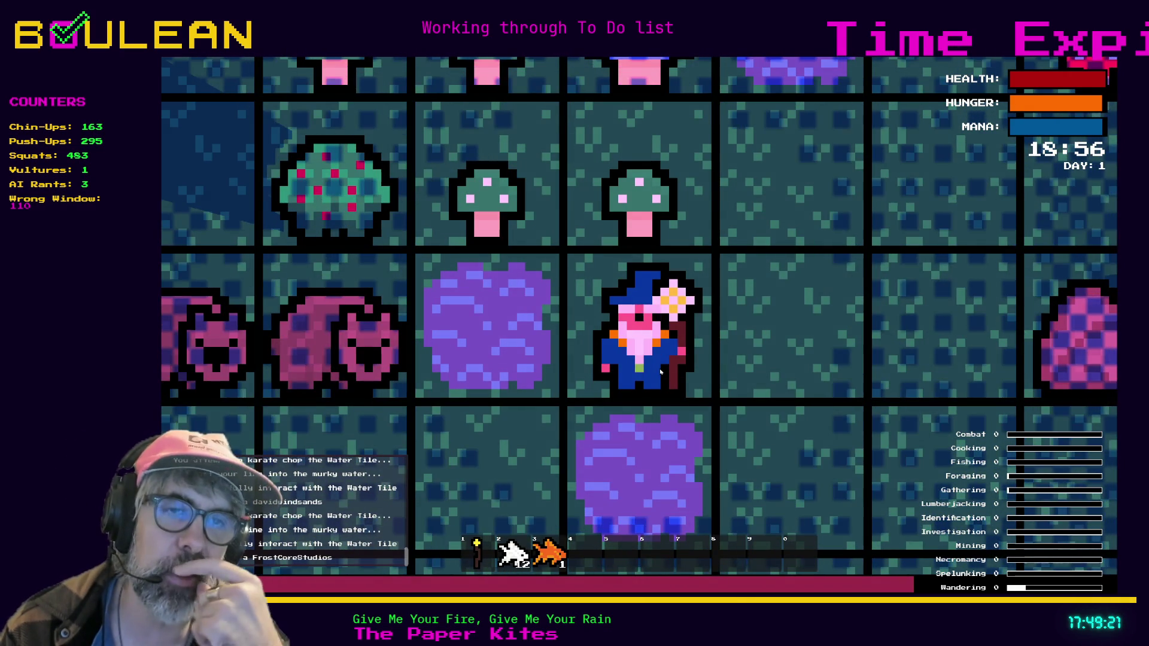
key("space")
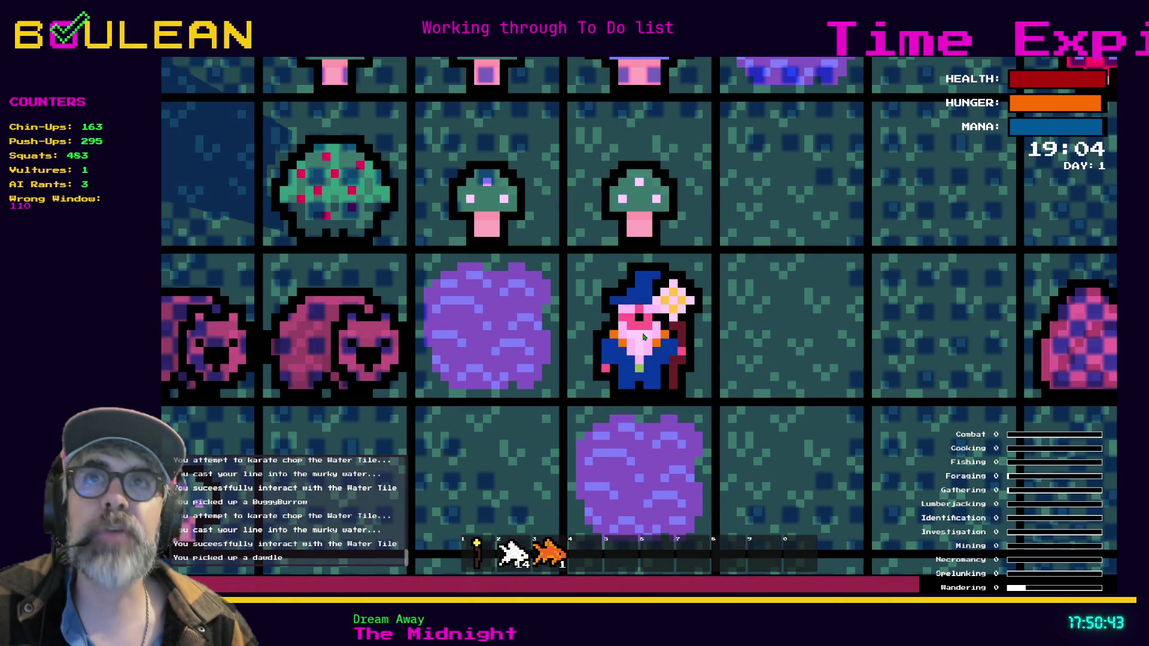
key("space")
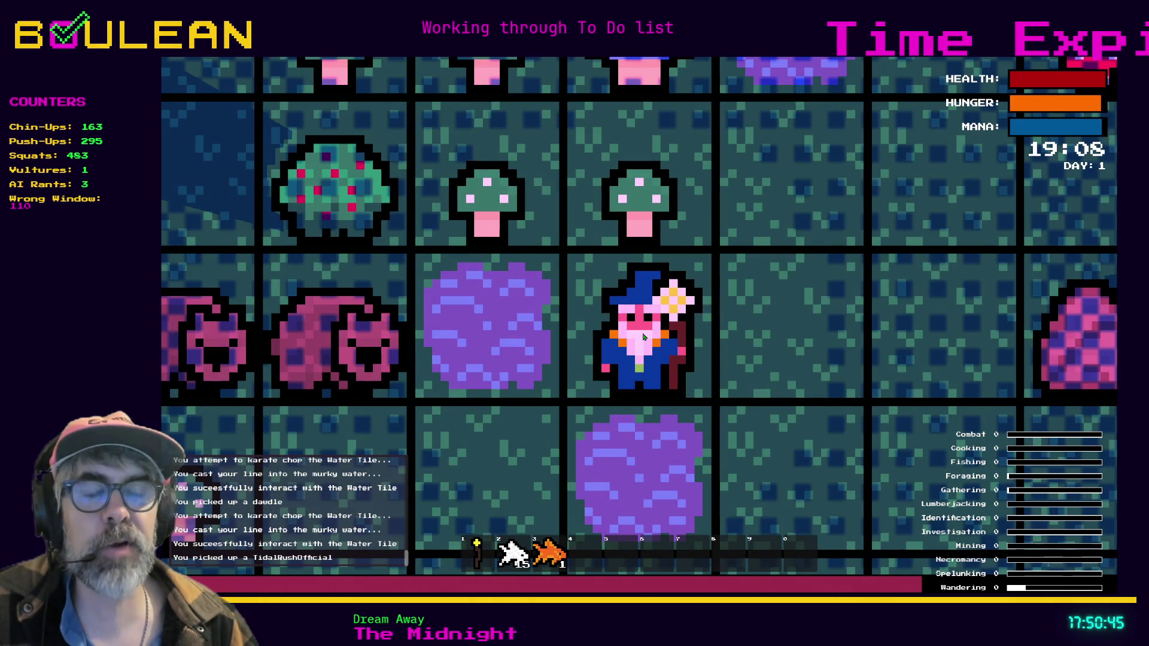
key("space")
key("space")
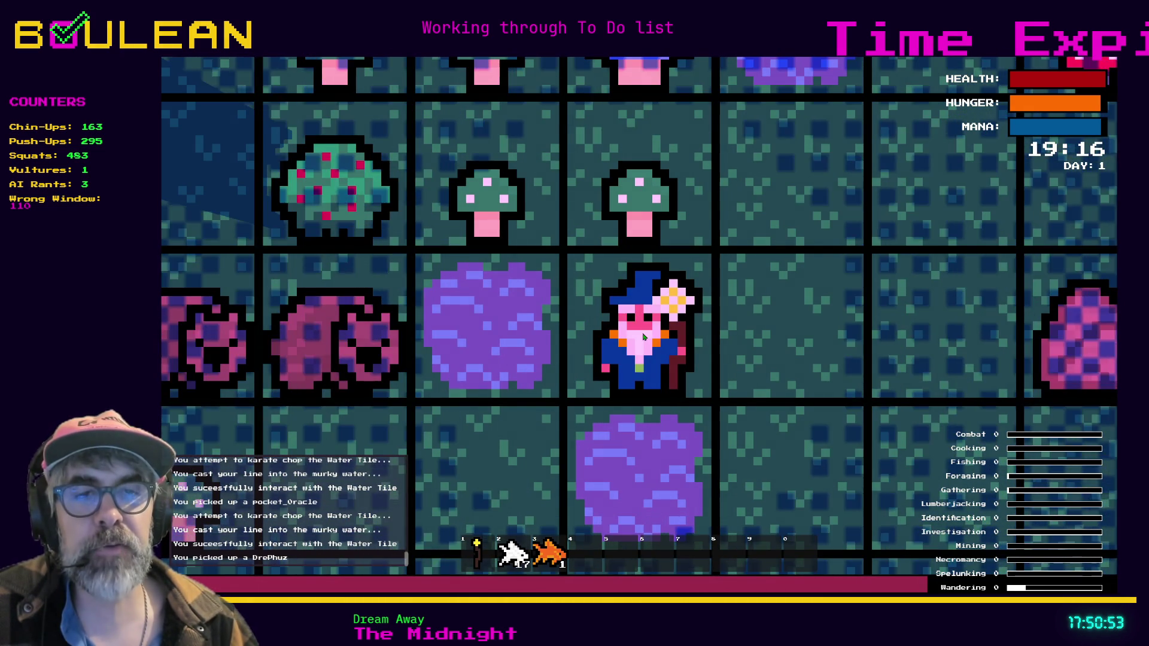
key("space")
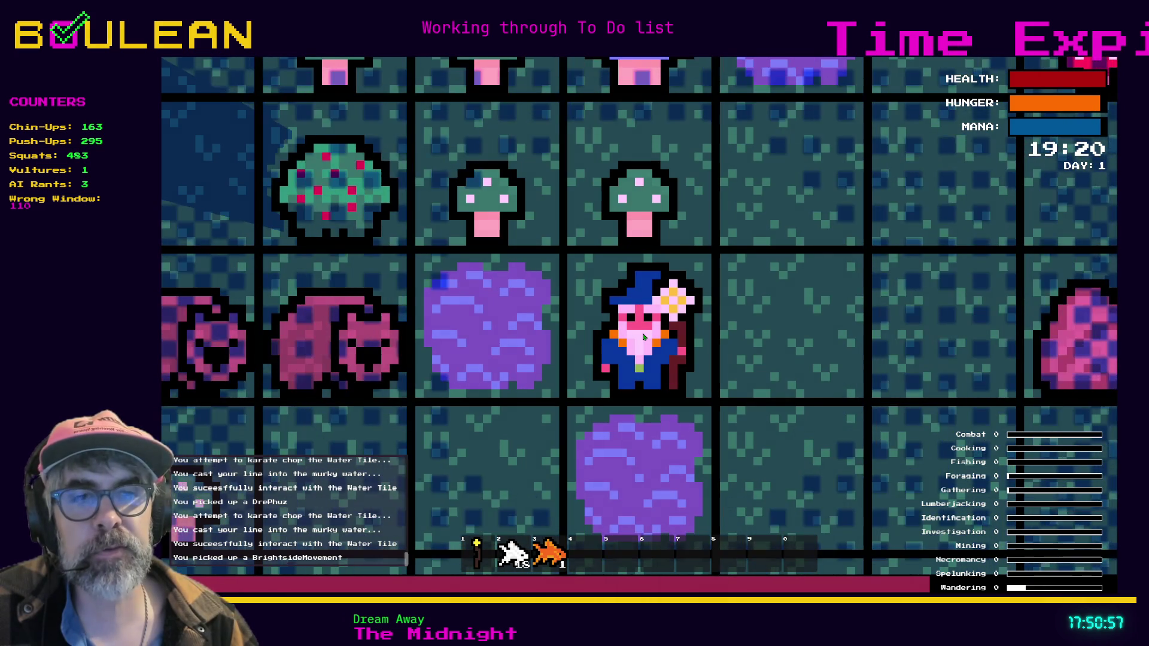
key("space")
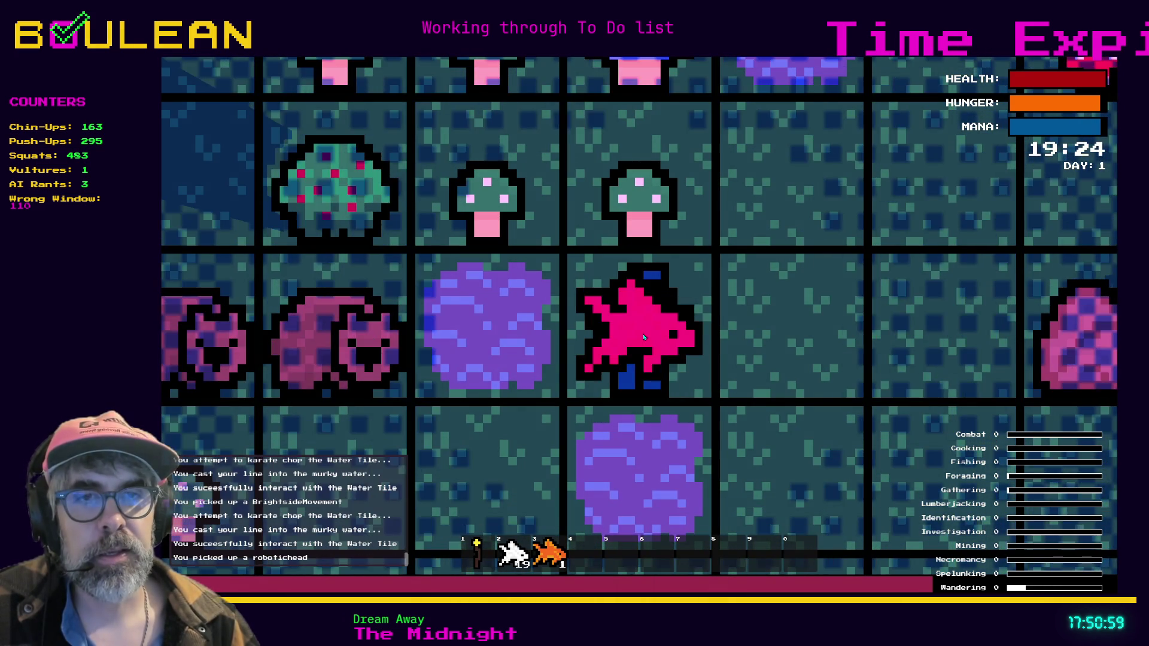
key("space")
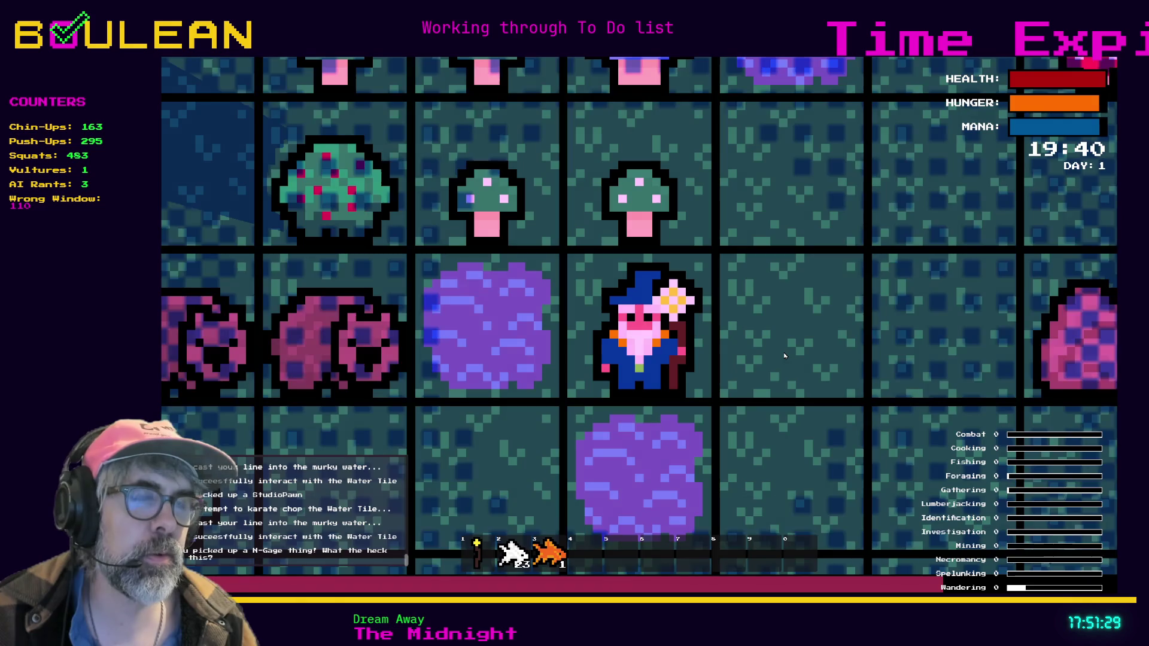
Take five more fishing turns at the water tile in the test run.
scroll(784, 356, "up", 1)
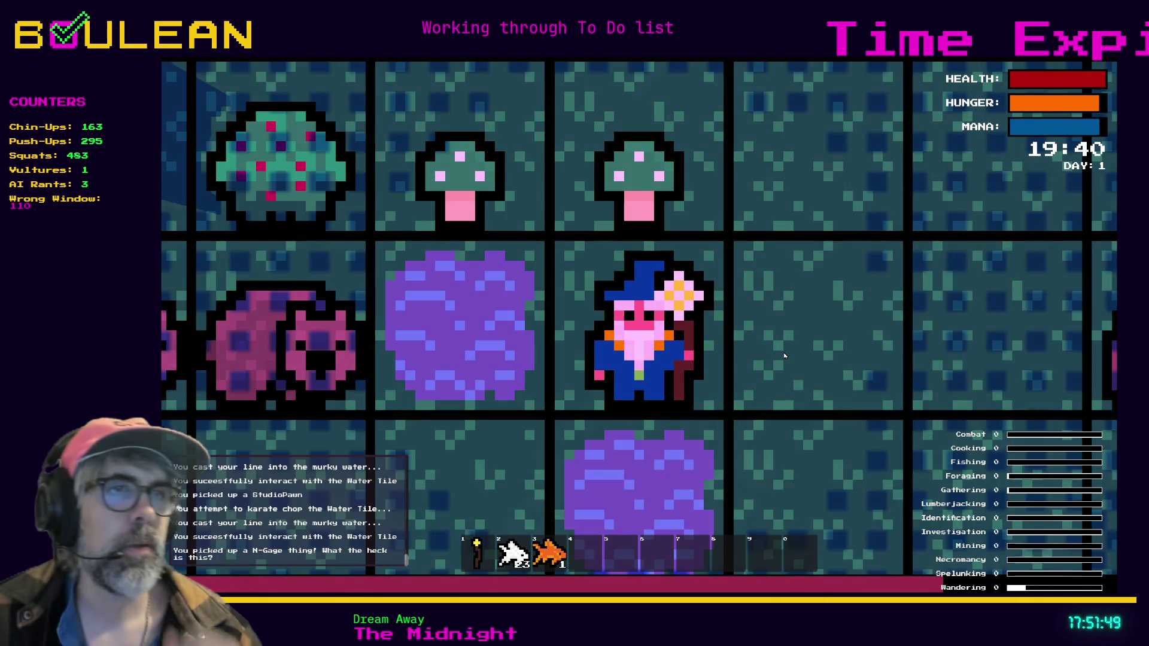
left_click(784, 356)
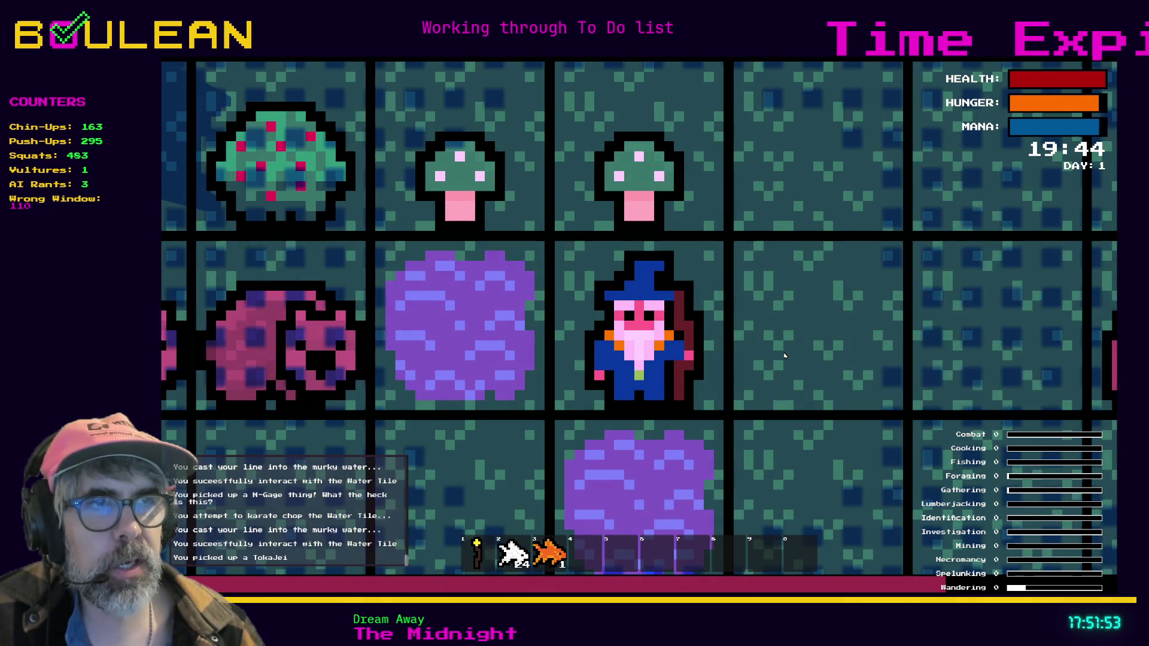
left_click(785, 355)
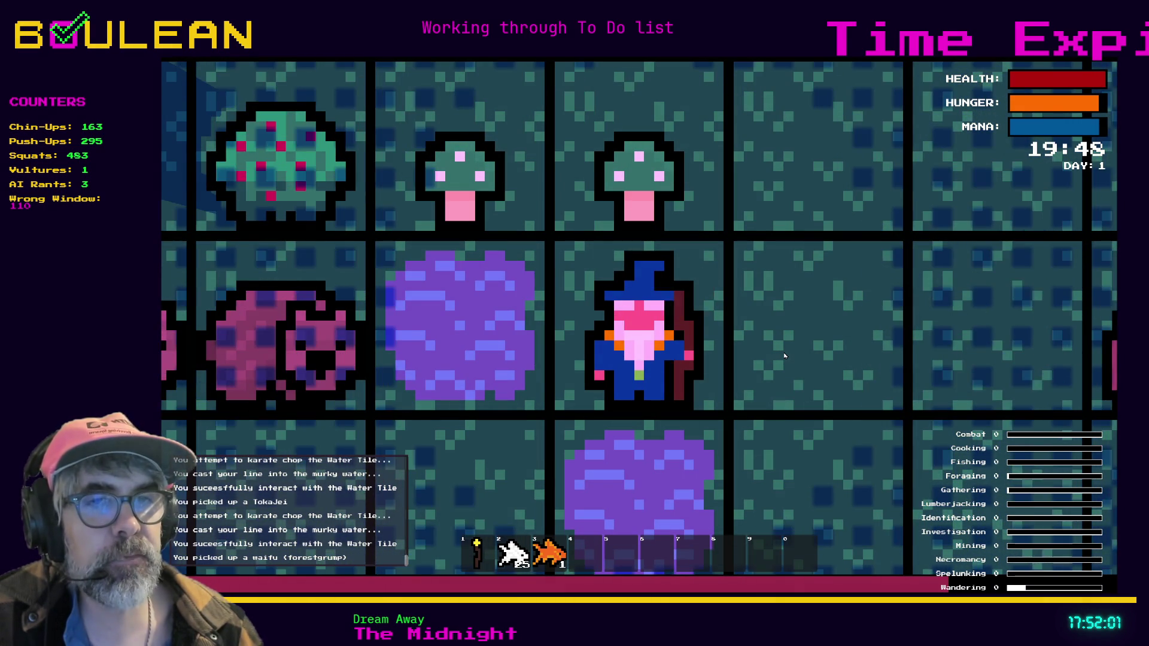
key("Left")
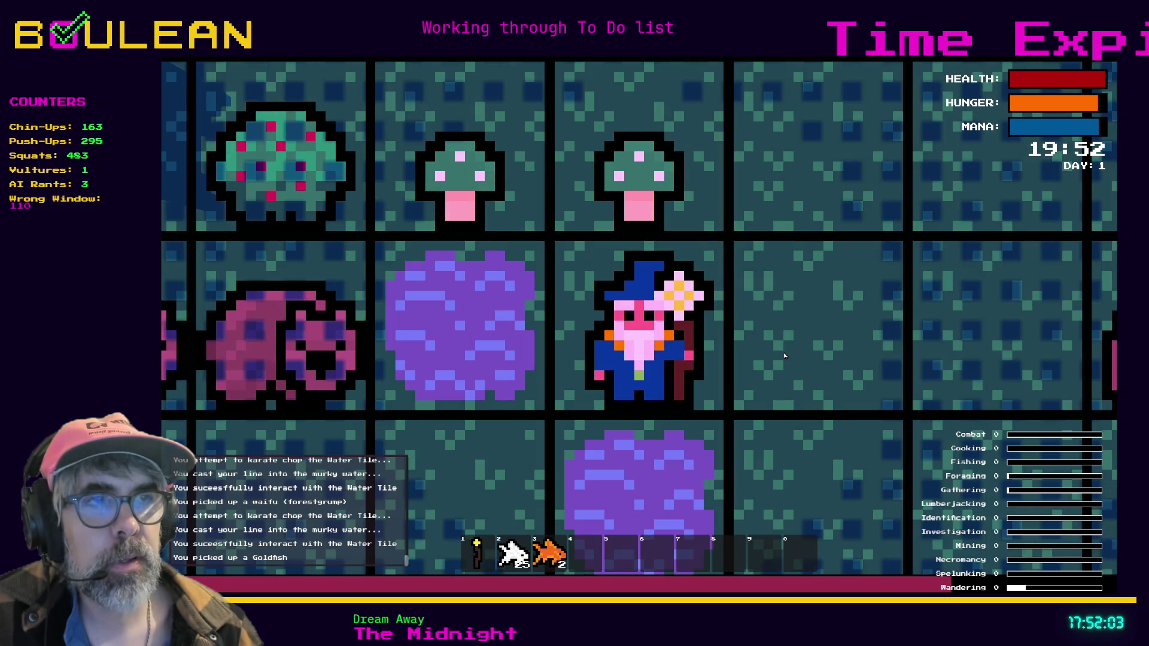
key("Left")
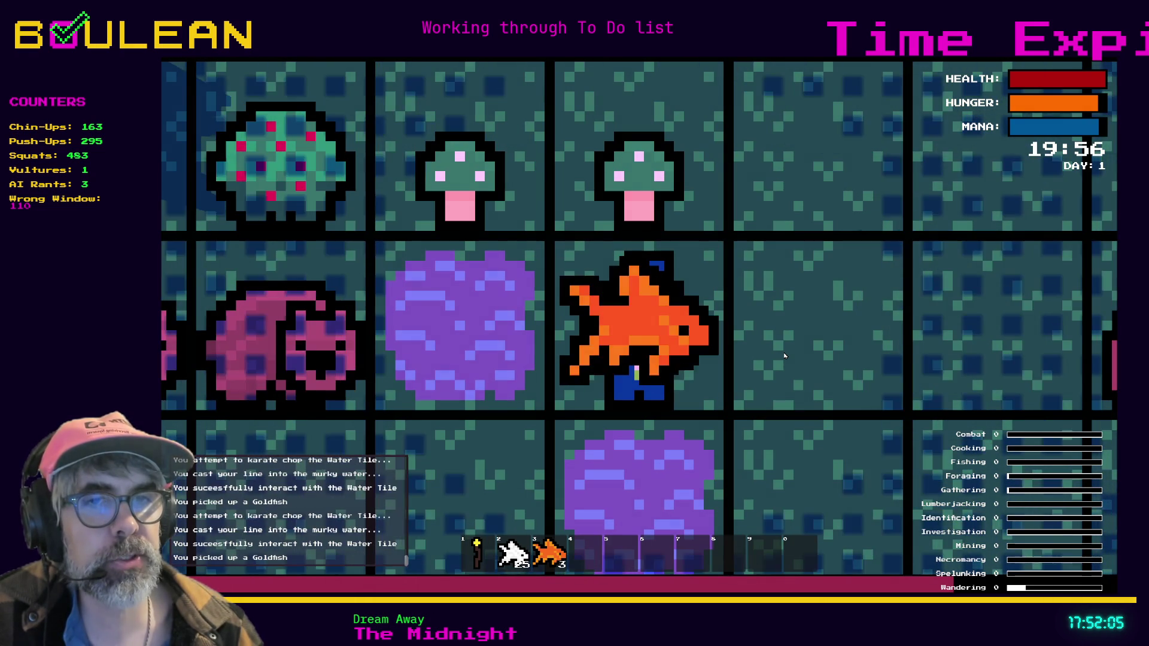
key("Left")
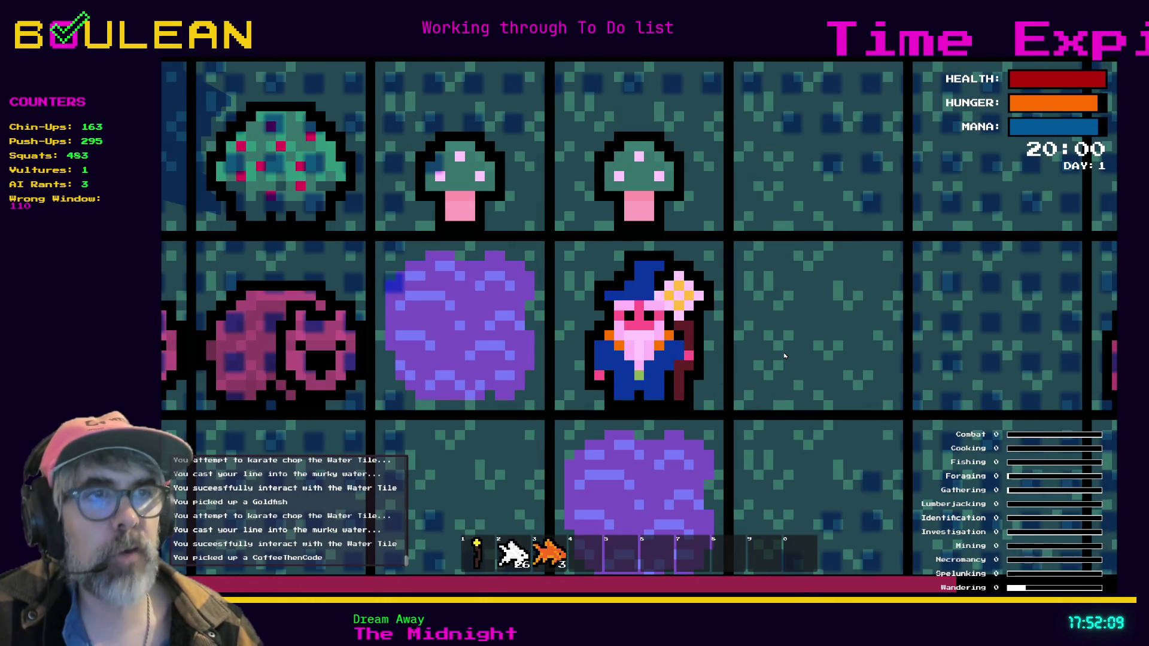
Stop the game and zoom the player script text out one step.
key("F8")
left_click(760, 307)
key("ctrl+minus")
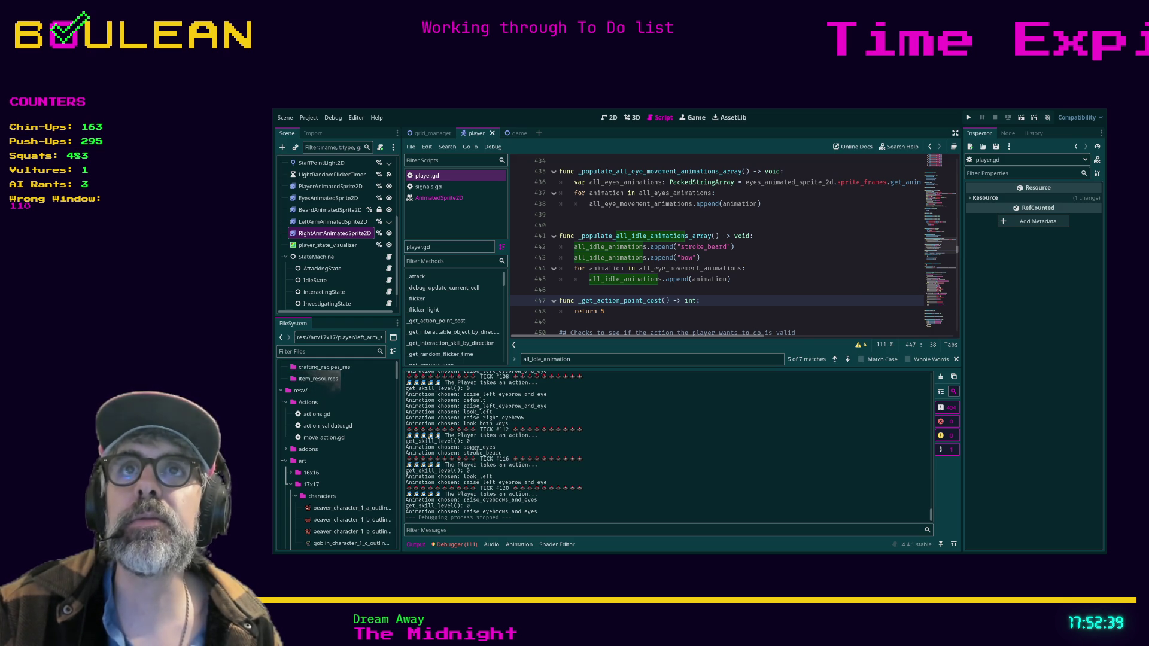
key("alt+Tab")
Load the pasted Pollinate or Die Steam link in a new tab, scroll through it, then minimize the browser.
key("ctrl+t")
key("ctrl+v")
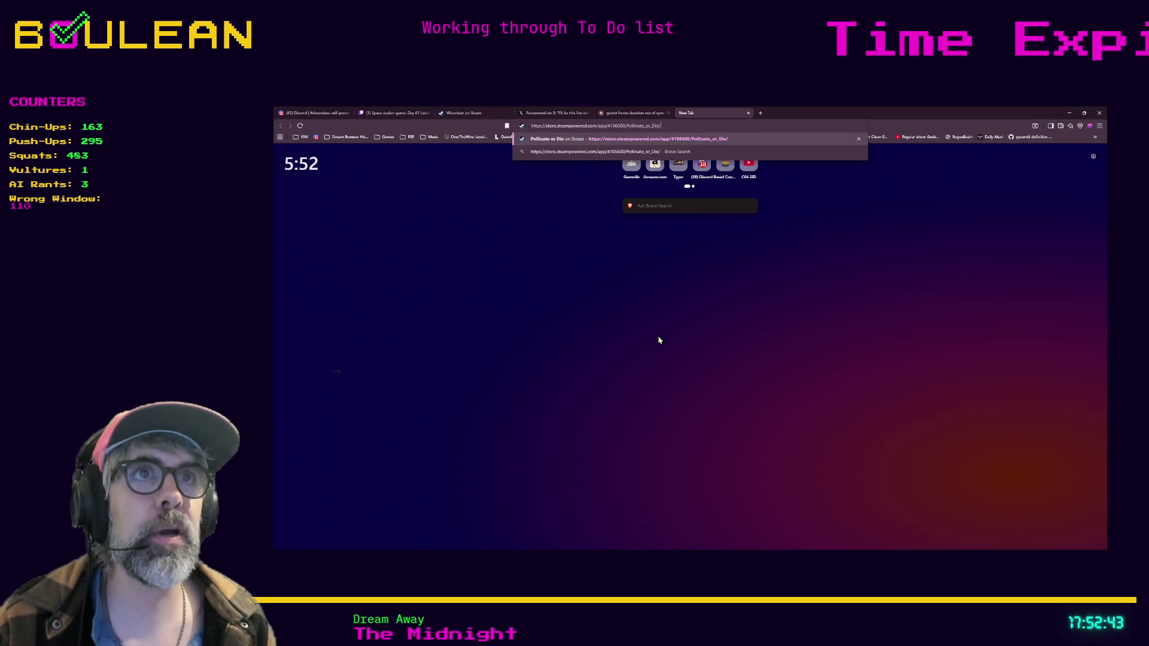
key("Return")
scroll(613, 355, "down", 2)
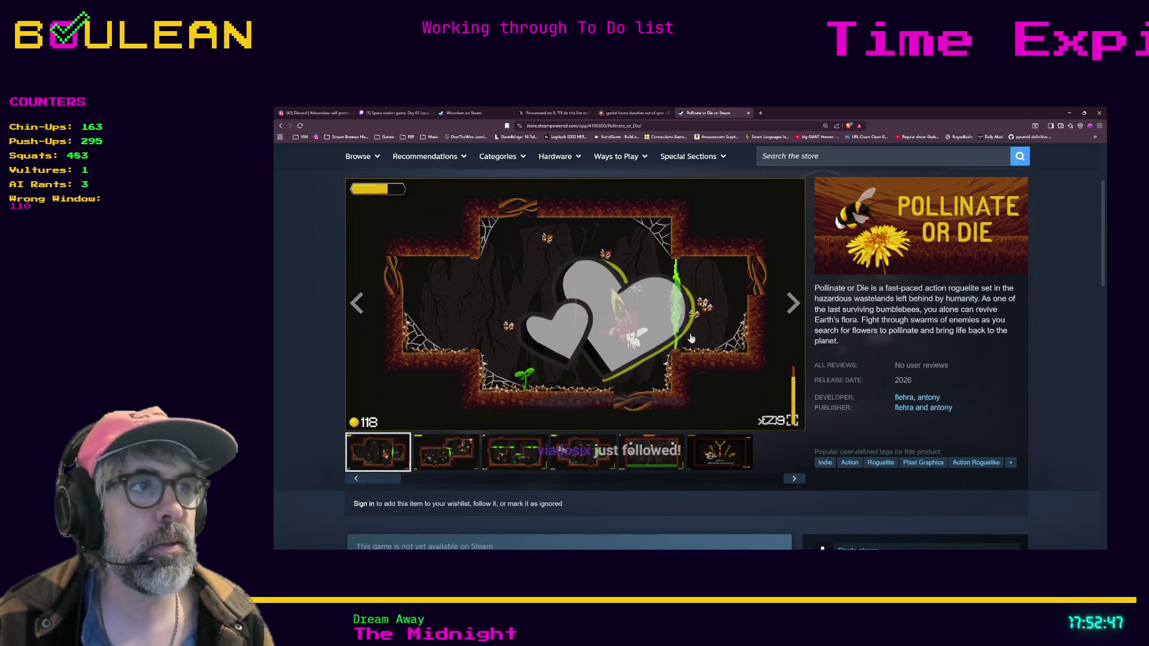
scroll(693, 433, "down", 2)
scroll(693, 433, "down", 2)
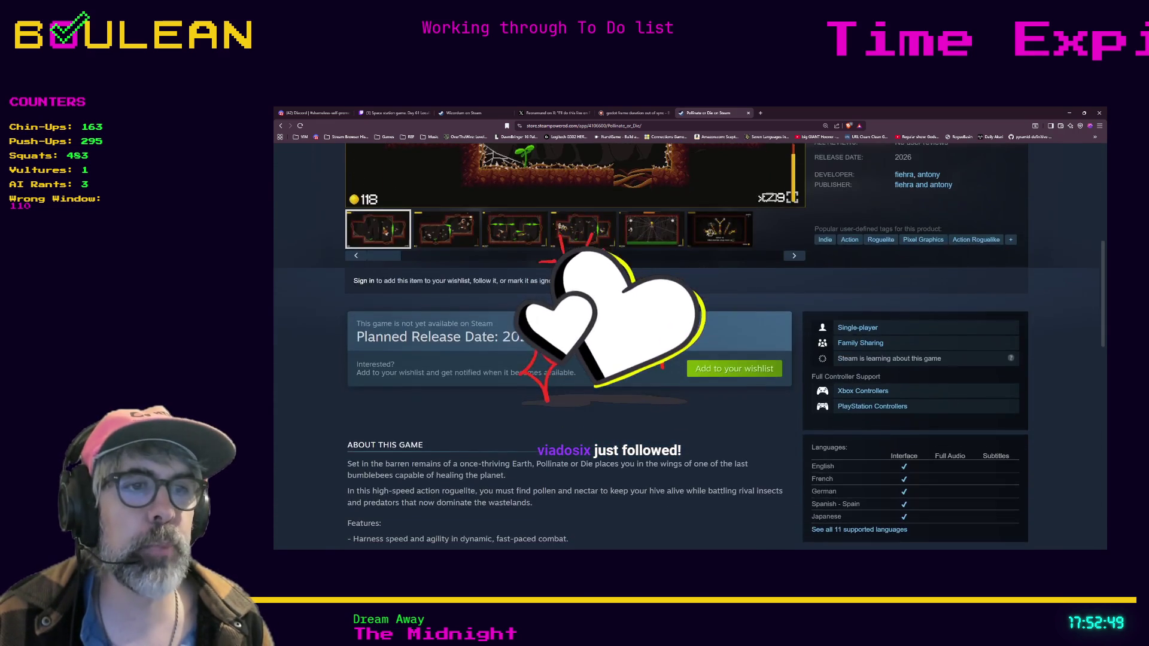
scroll(688, 395, "down", 3)
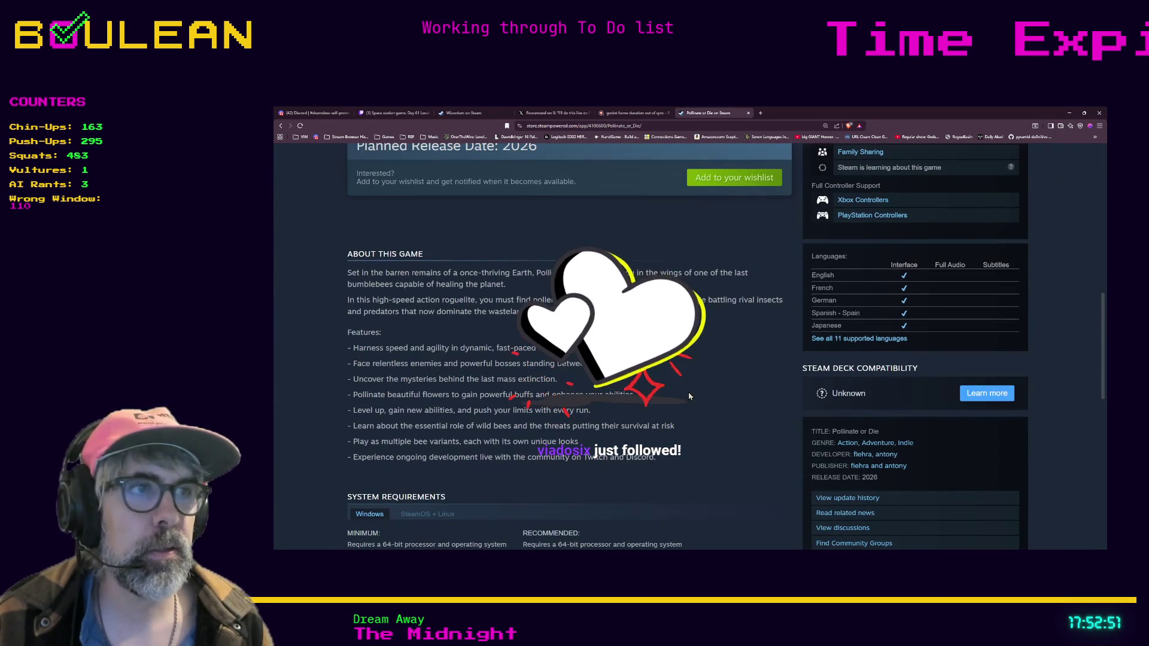
scroll(692, 413, "up", 7)
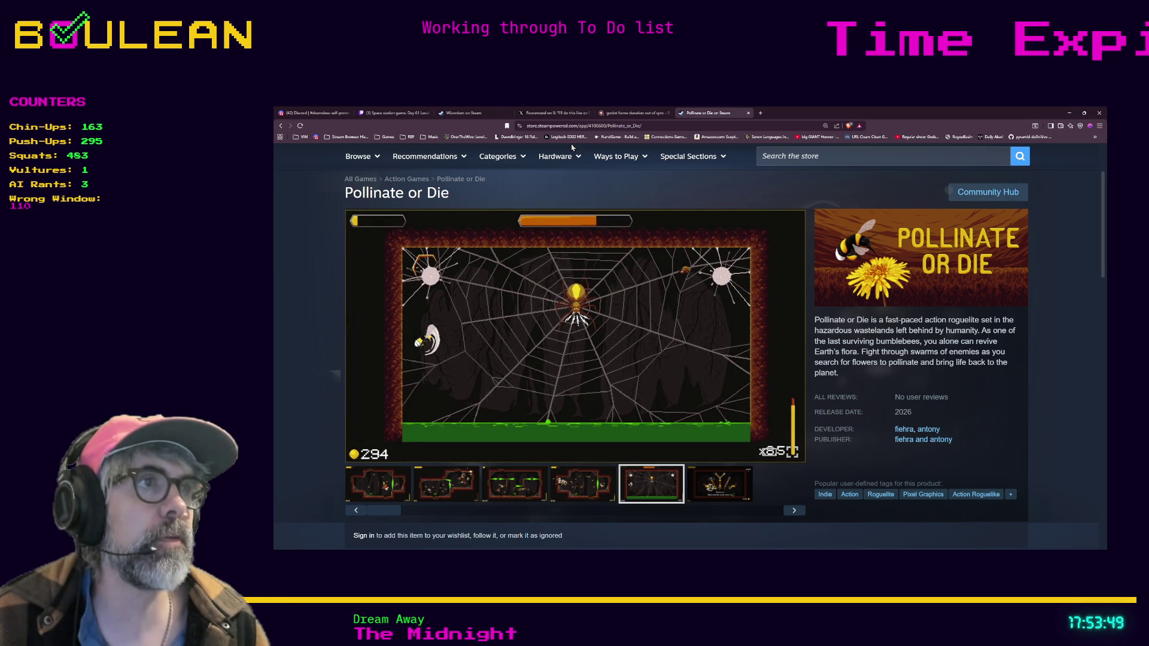
left_click(1070, 113)
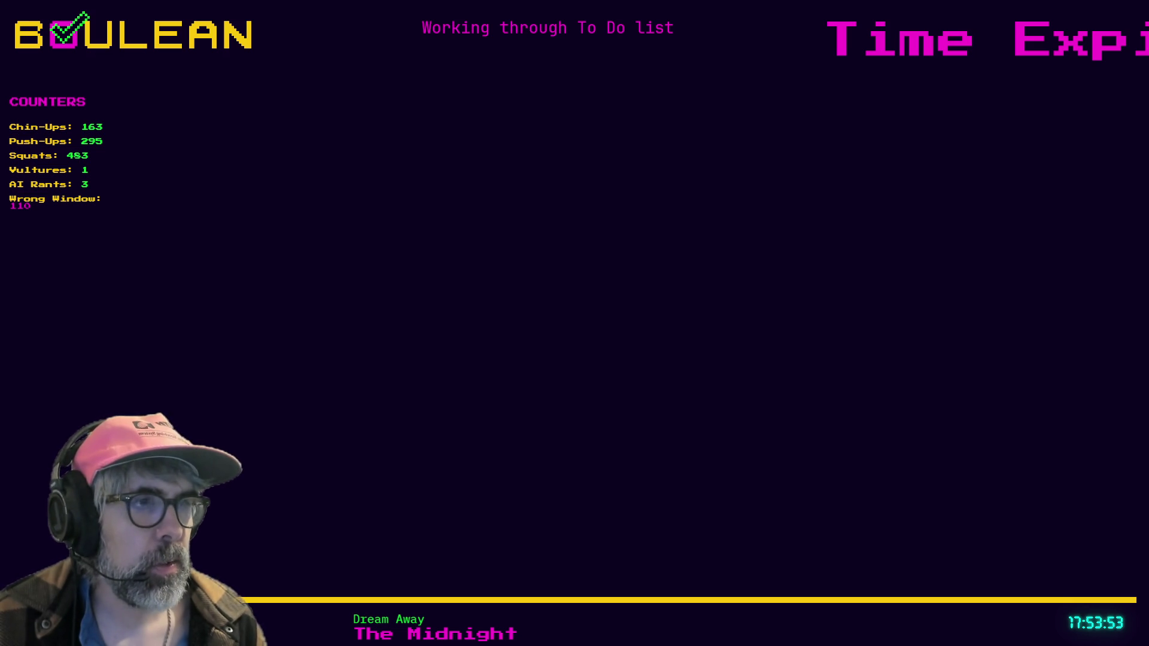
Turn off Autoplay on Load for BeardAnimatedSprite2D's 7-frame default animation and preview it playing.
key("alt+Tab")
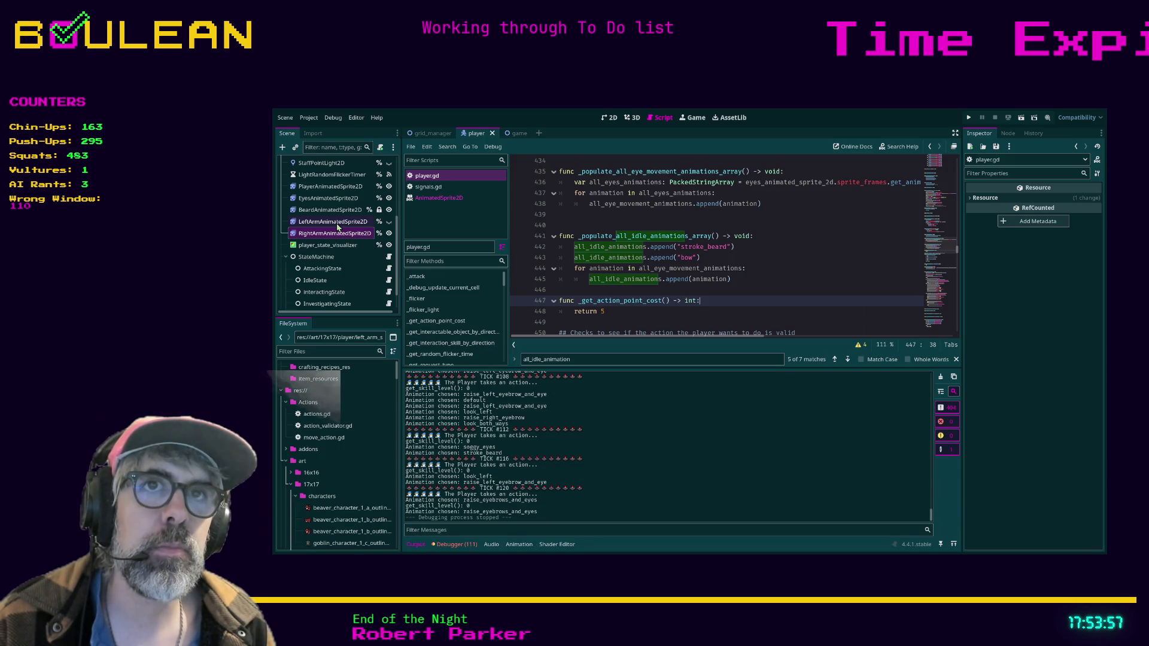
left_click(609, 117)
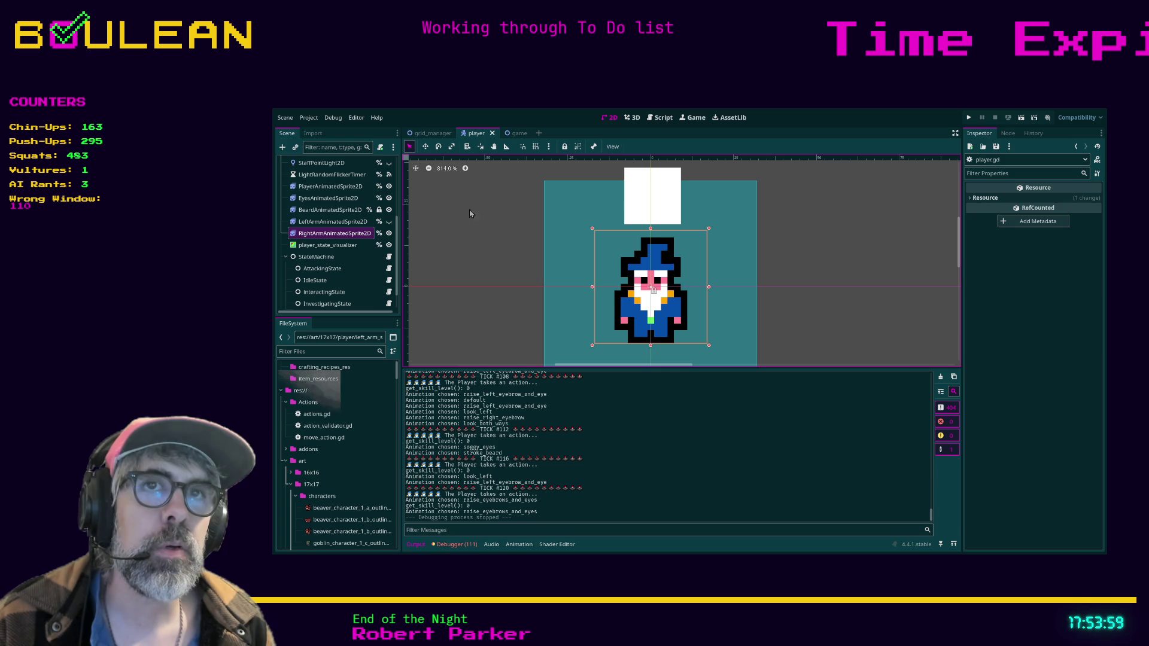
left_click(331, 210)
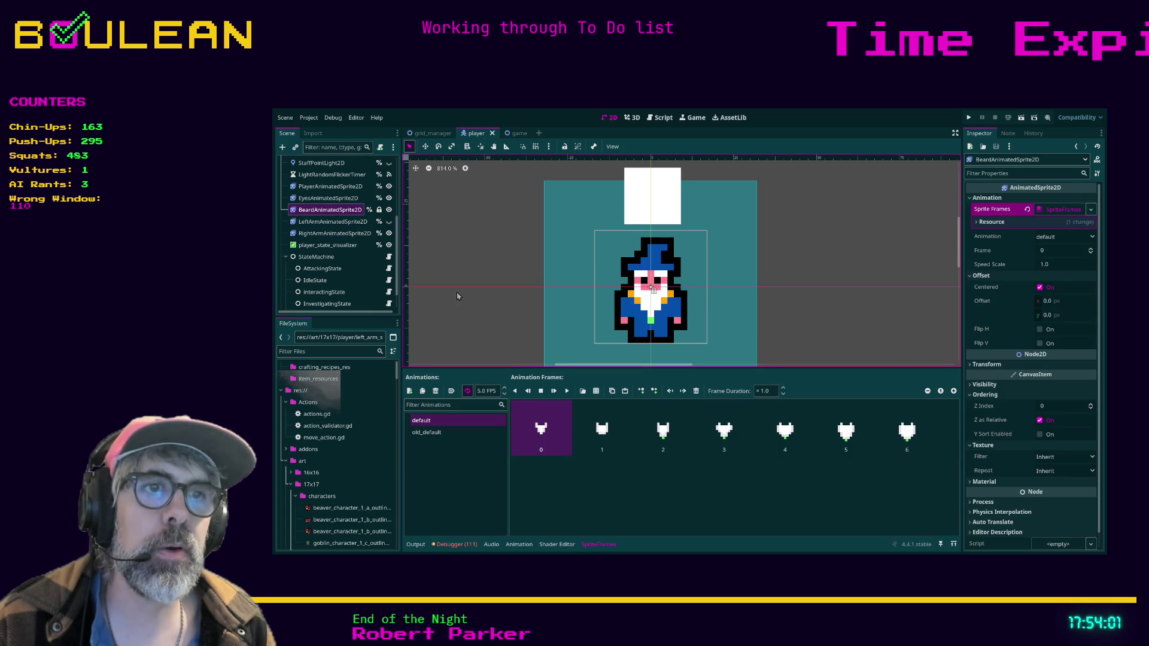
left_click(884, 434)
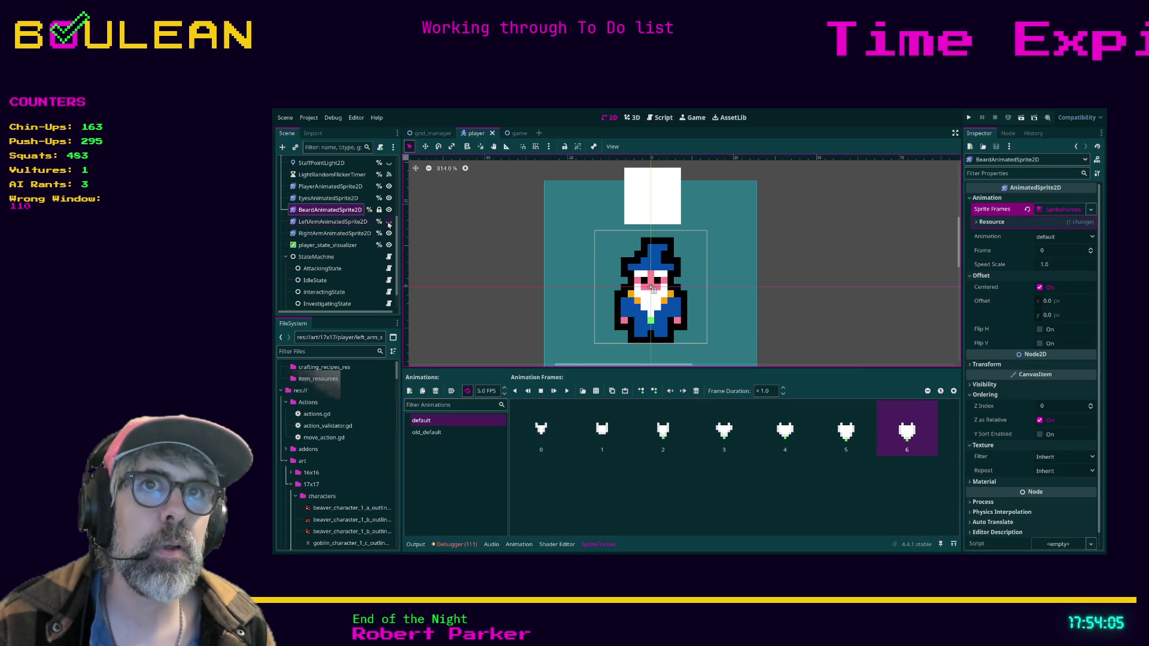
left_click(540, 435)
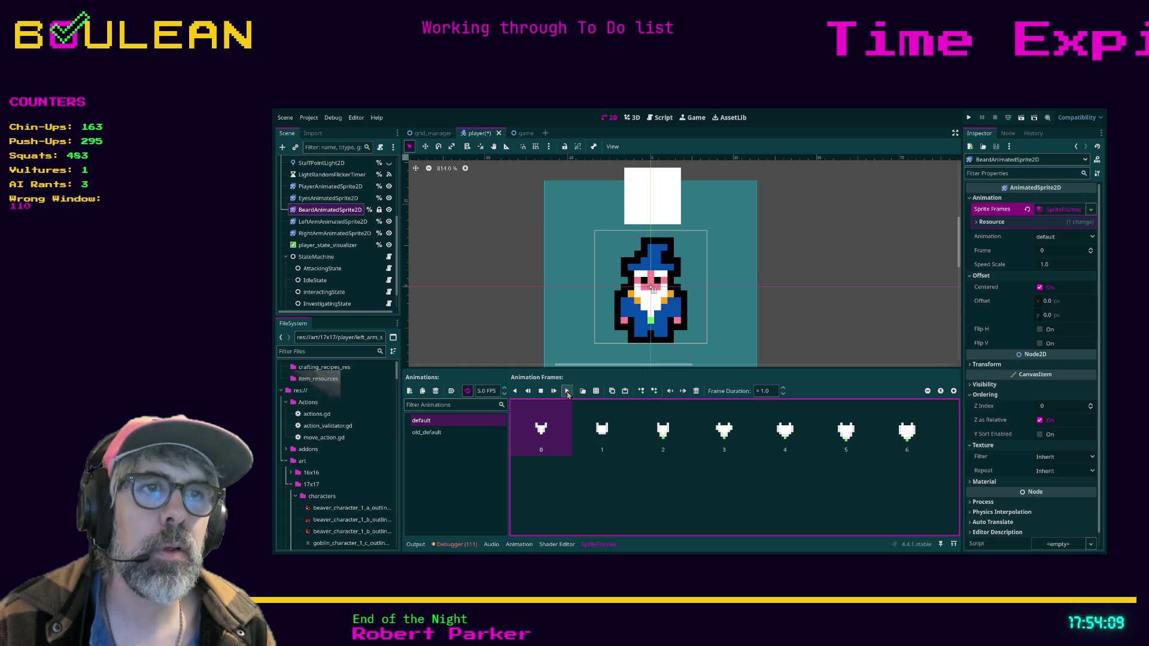
left_click(467, 390)
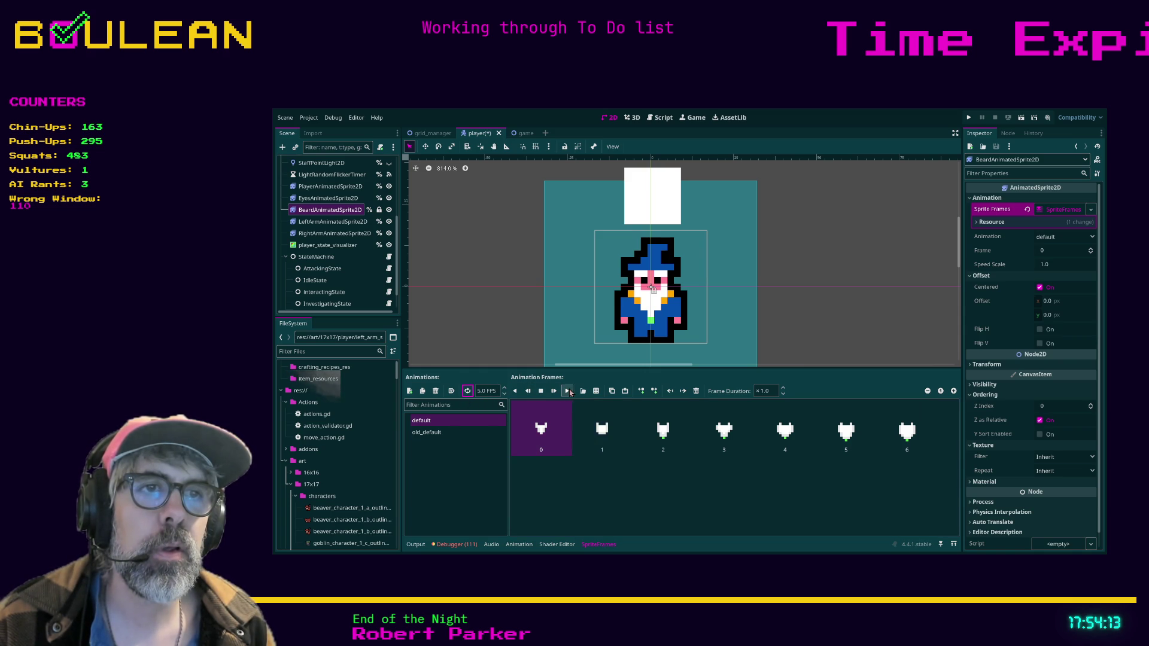
left_click(568, 392)
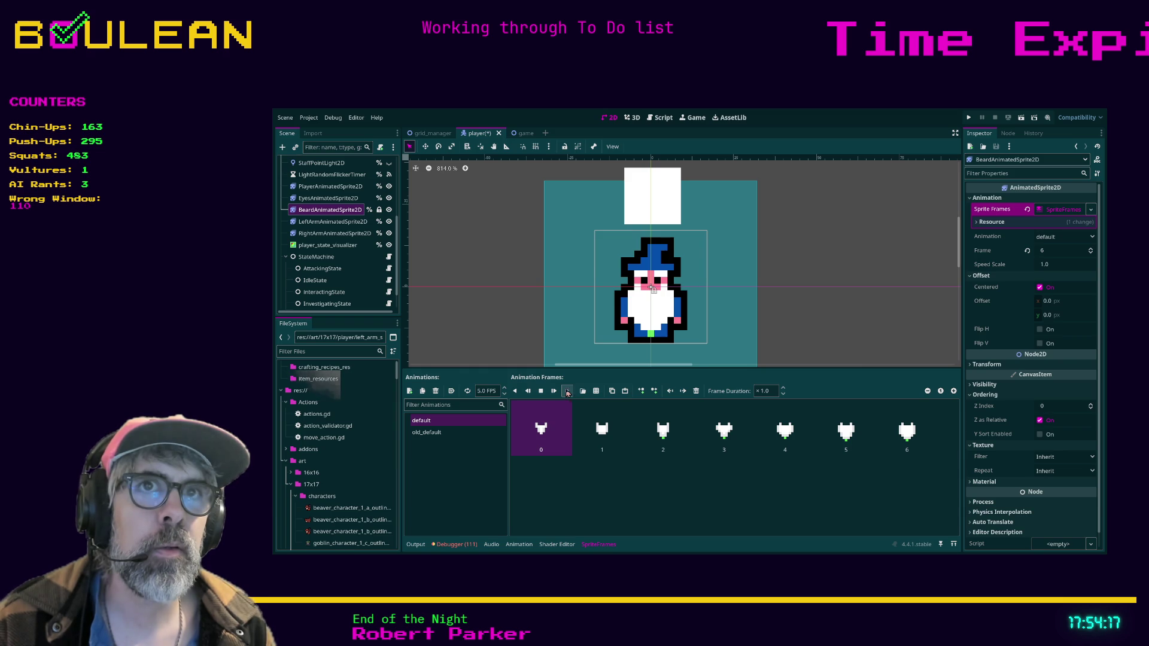
left_click(355, 223)
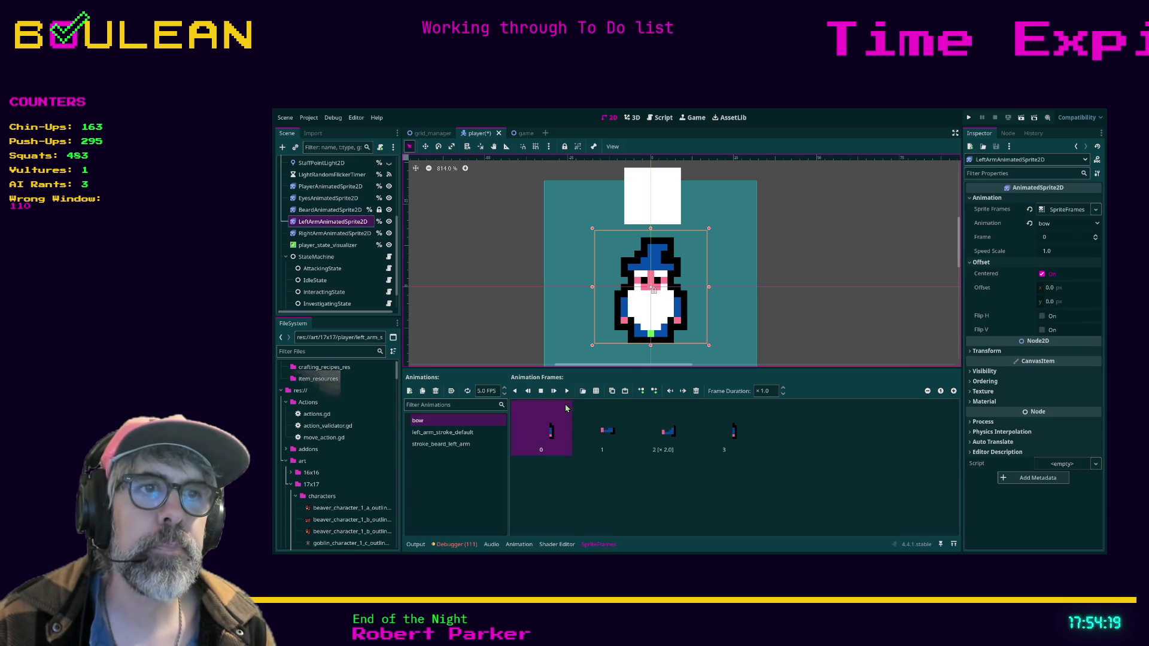
Preview the left arm's bow and left_arm_stroke_default animations, then play stroke_beard_left_arm.
left_click(605, 432)
left_click(662, 438)
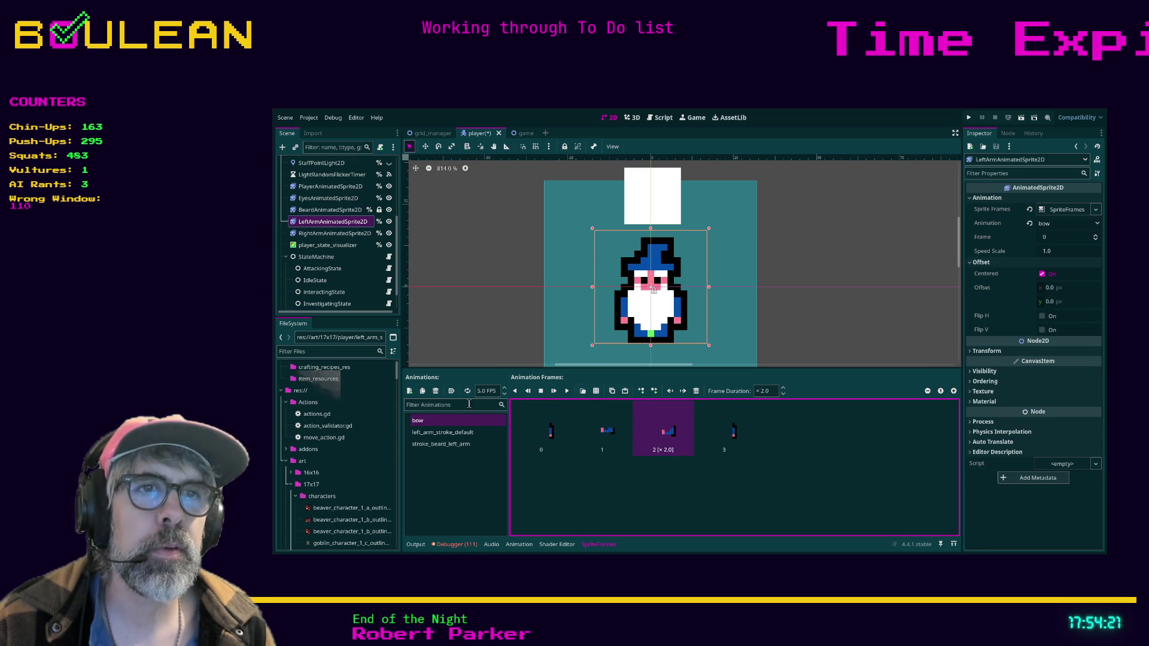
left_click(566, 391)
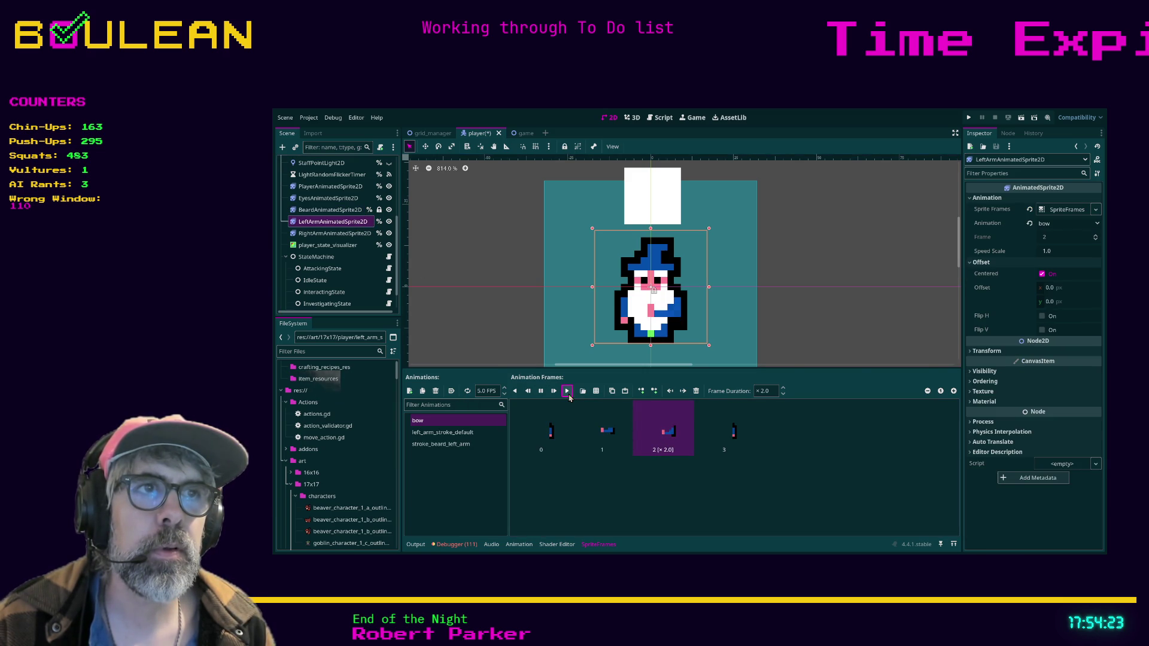
left_click(443, 432)
left_click(567, 394)
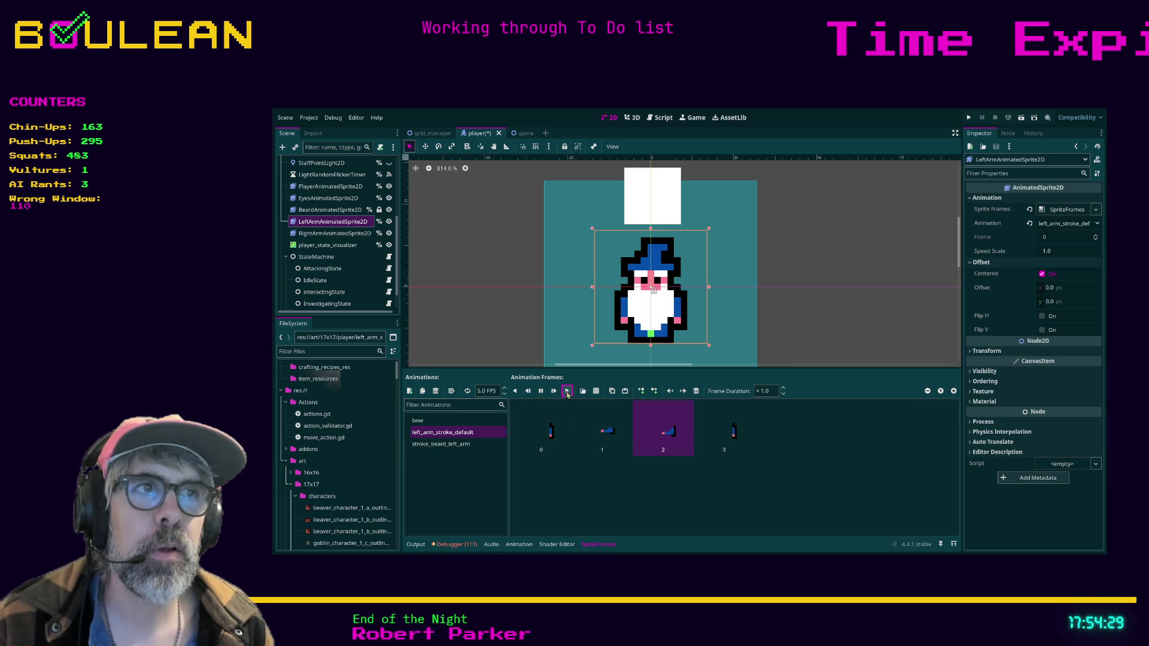
left_click(567, 392)
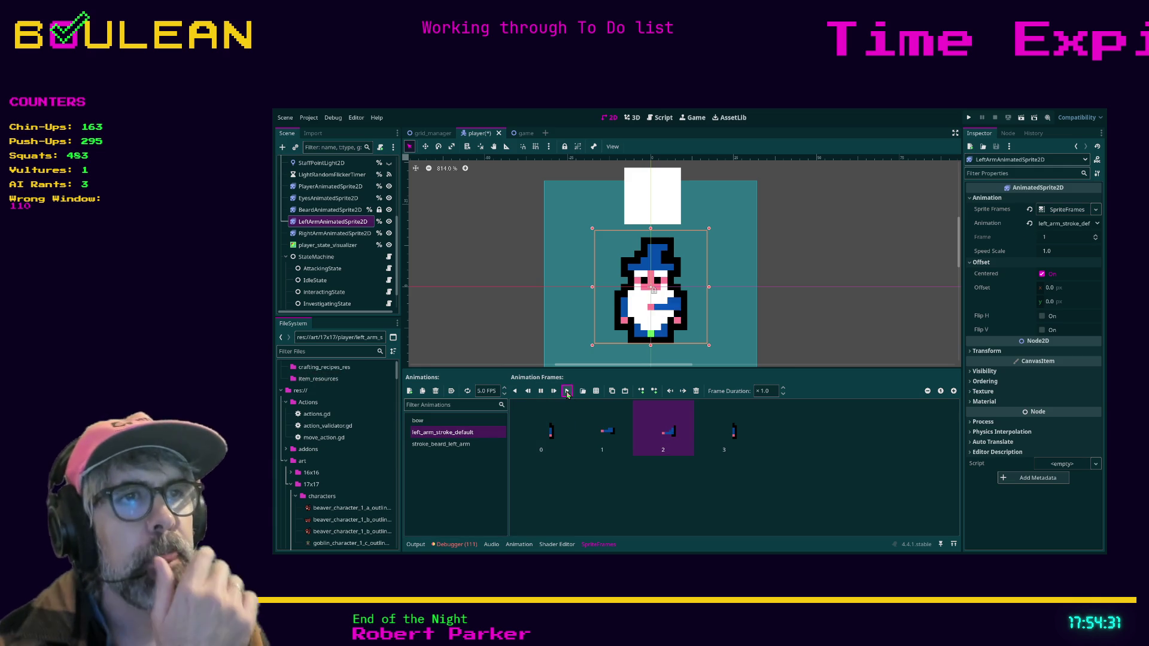
key("Down")
key("Down")
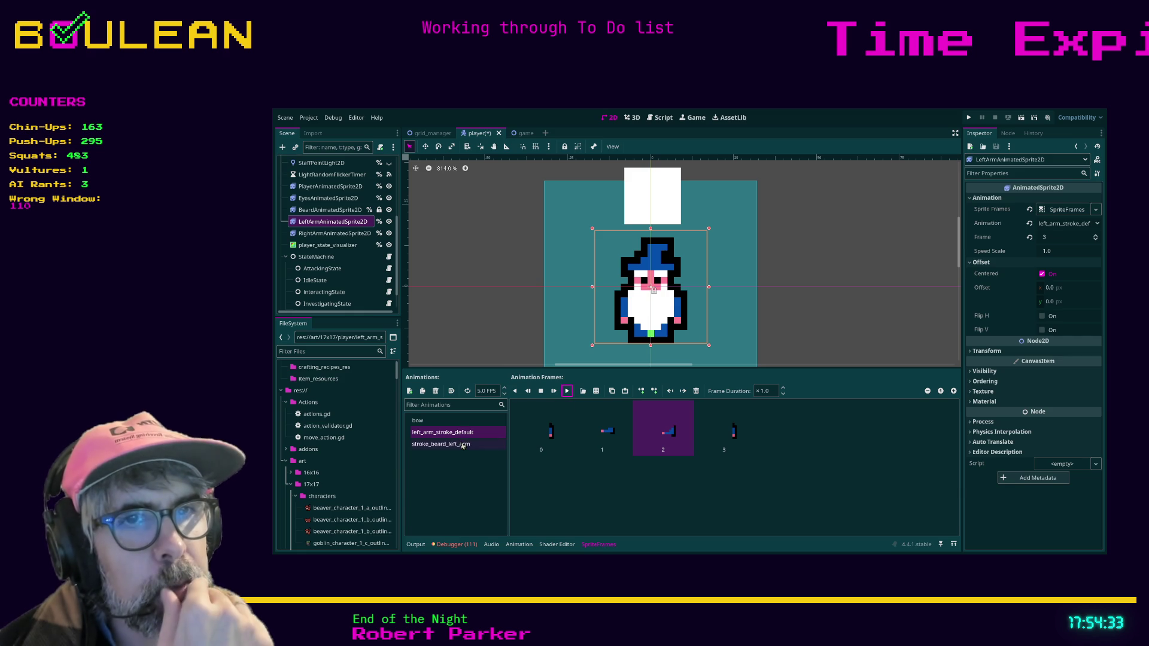
left_click(571, 394)
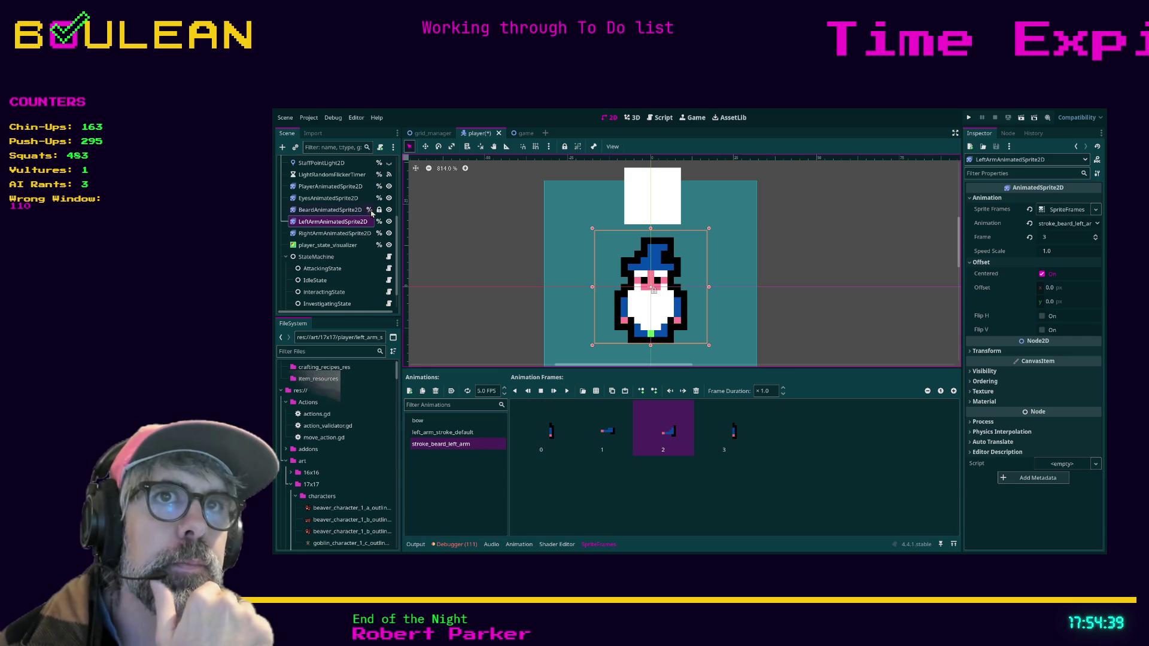
left_click(350, 188)
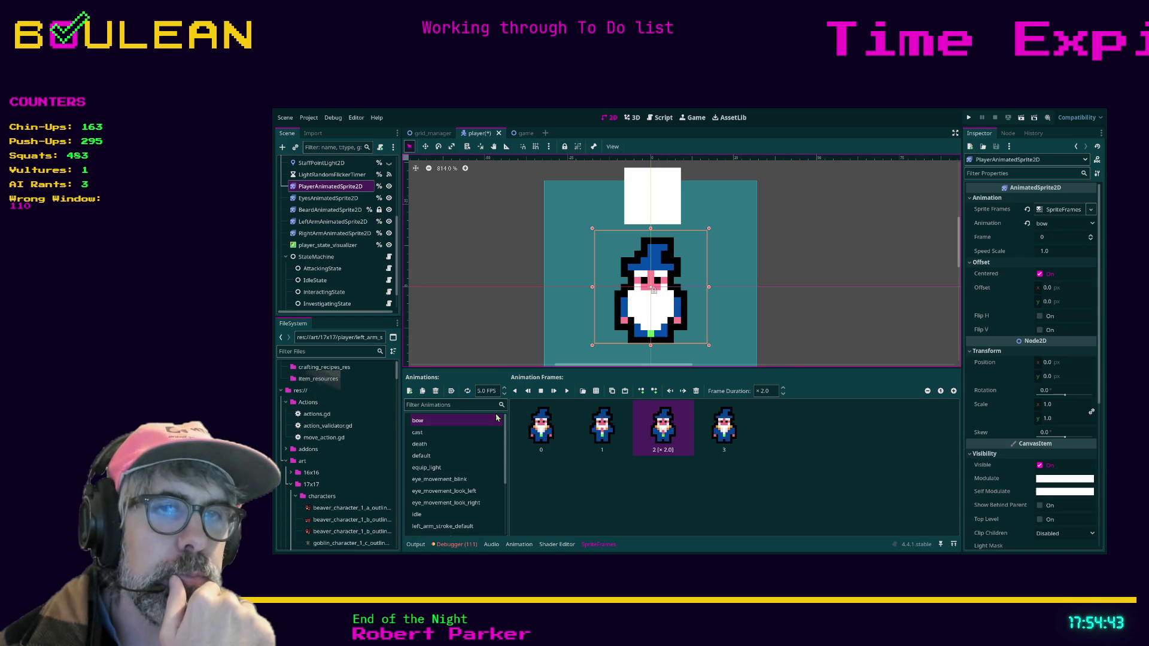
Preview PlayerAnimatedSprite2D's right_arm_stroke_default, then select RightArmAnimatedSprite2D to view its bow animation.
left_click_drag(502, 437, 509, 482)
scroll(467, 496, "down", 1)
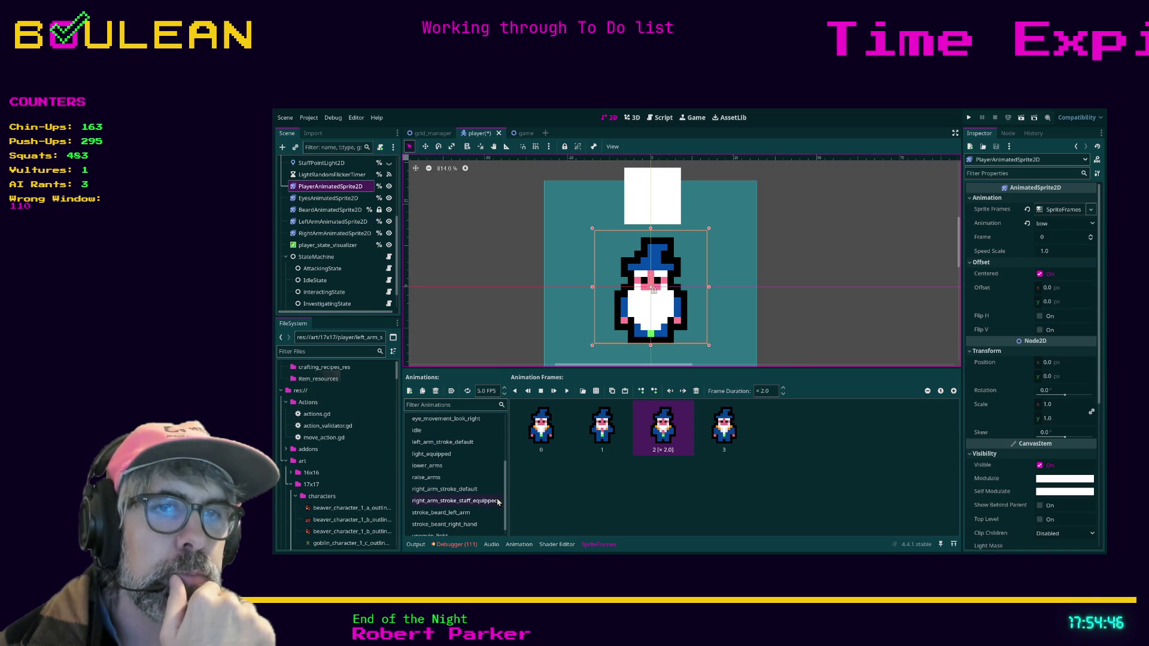
left_click(461, 495)
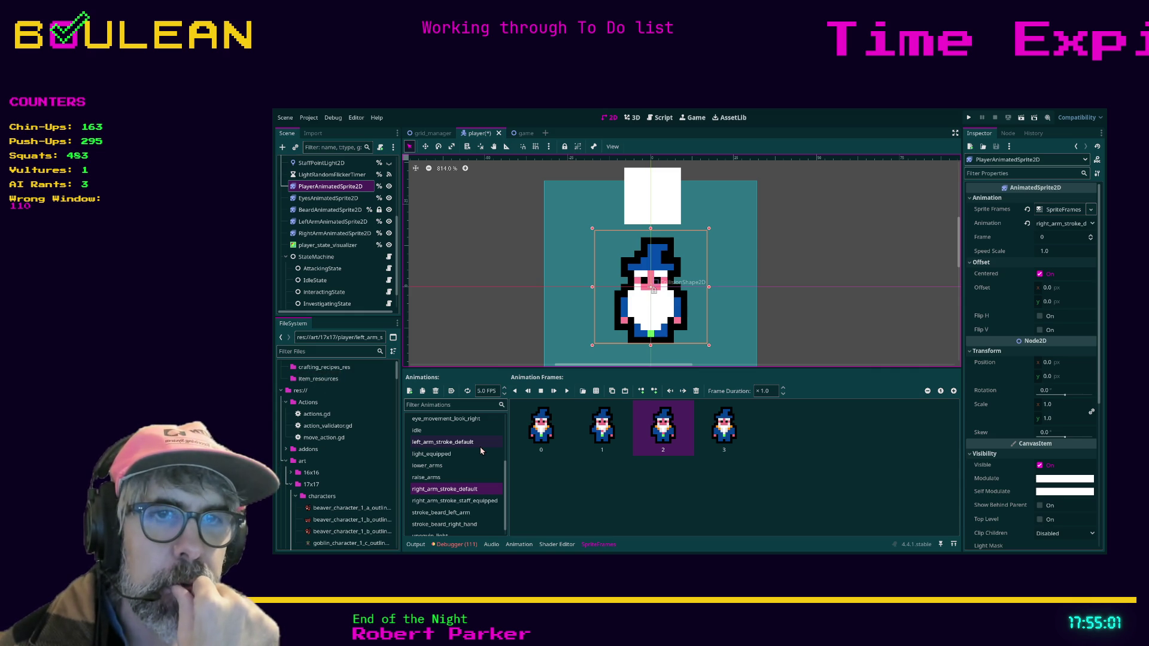
scroll(480, 450, "down", 1)
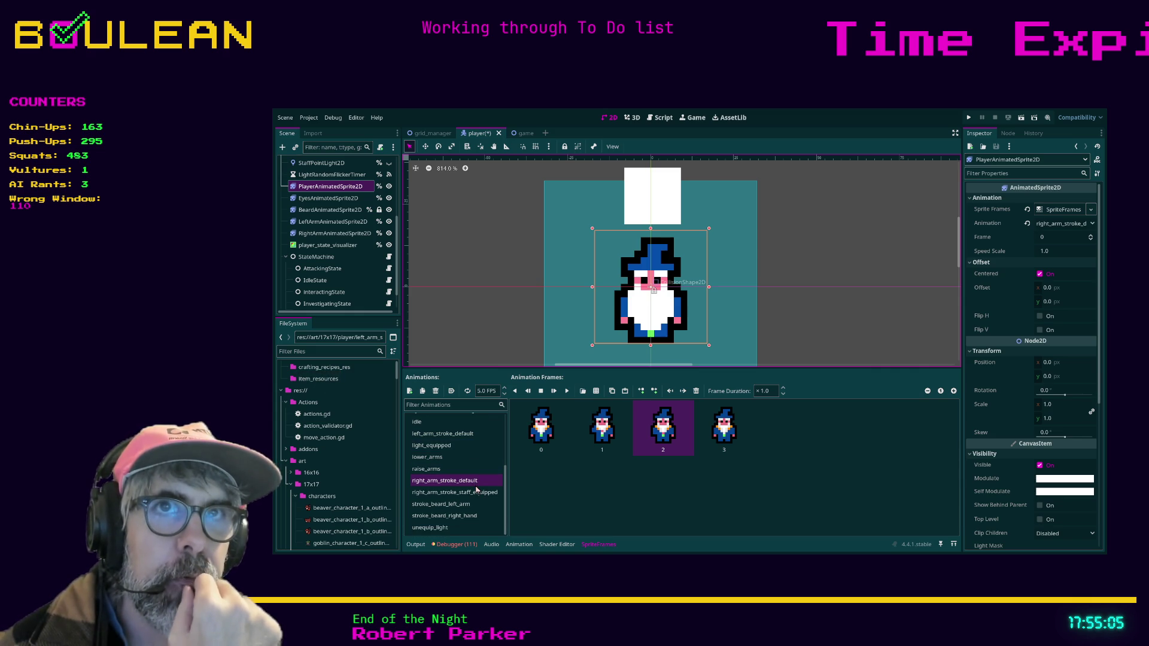
left_click(338, 234)
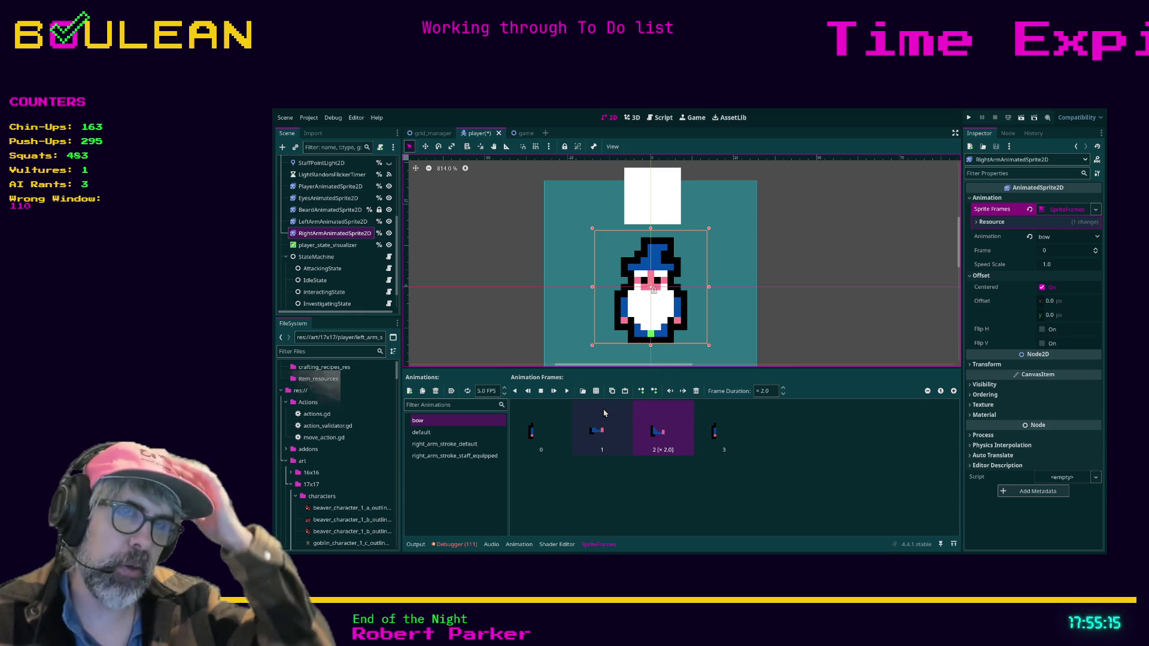
Search player.gd for 'beard' and expand the script editor to fill the window.
left_click(661, 123)
left_click(807, 276)
key("ctrl+f")
type("beard")
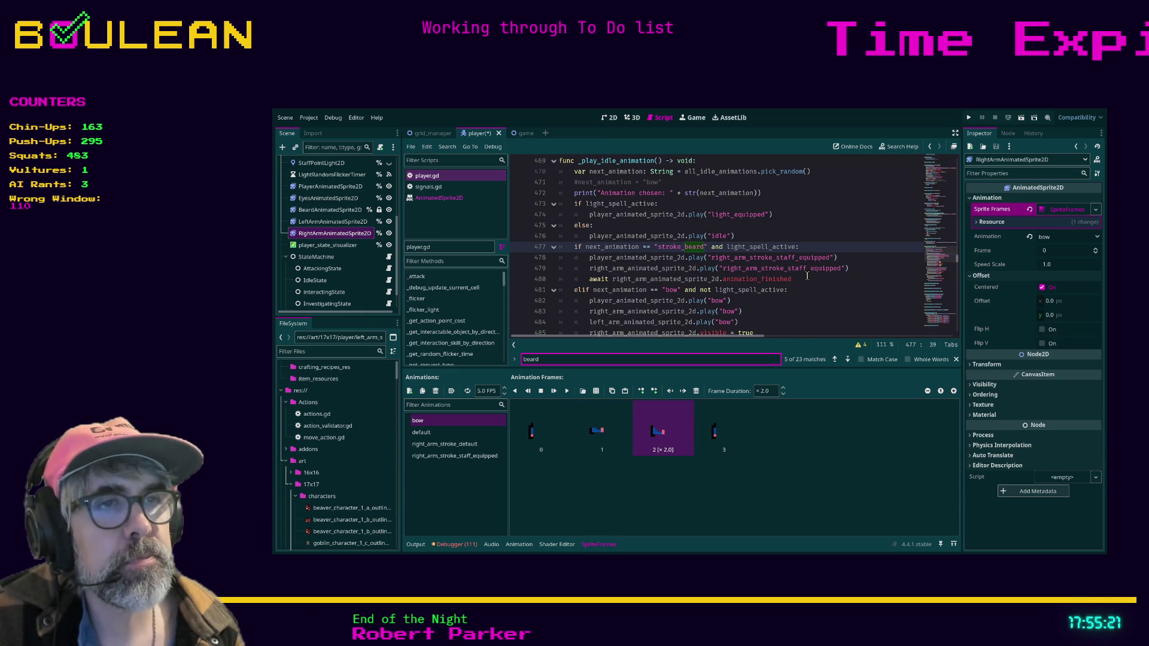
left_click(846, 359)
left_click(846, 359)
left_click(846, 359)
left_click(846, 359)
left_click(846, 359)
left_click(846, 359)
left_click(835, 359)
left_click(835, 359)
left_click(835, 359)
left_click(835, 359)
left_click(834, 359)
left_click(835, 359)
left_click(835, 359)
left_click(834, 359)
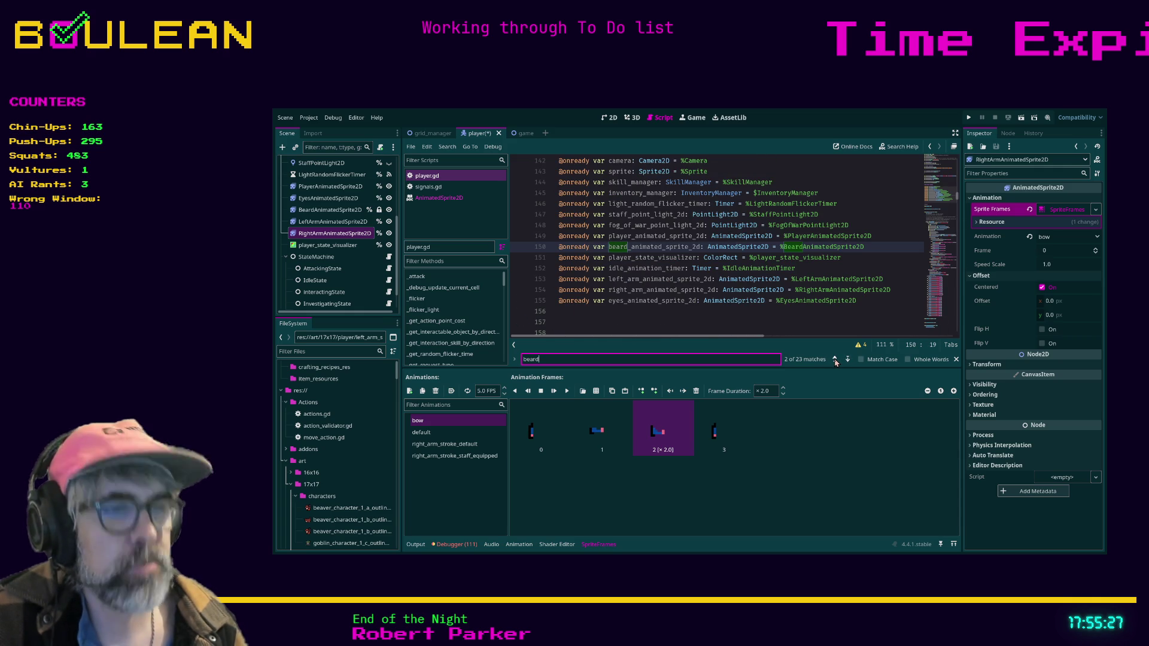
key("alt+o")
key("alt+o")
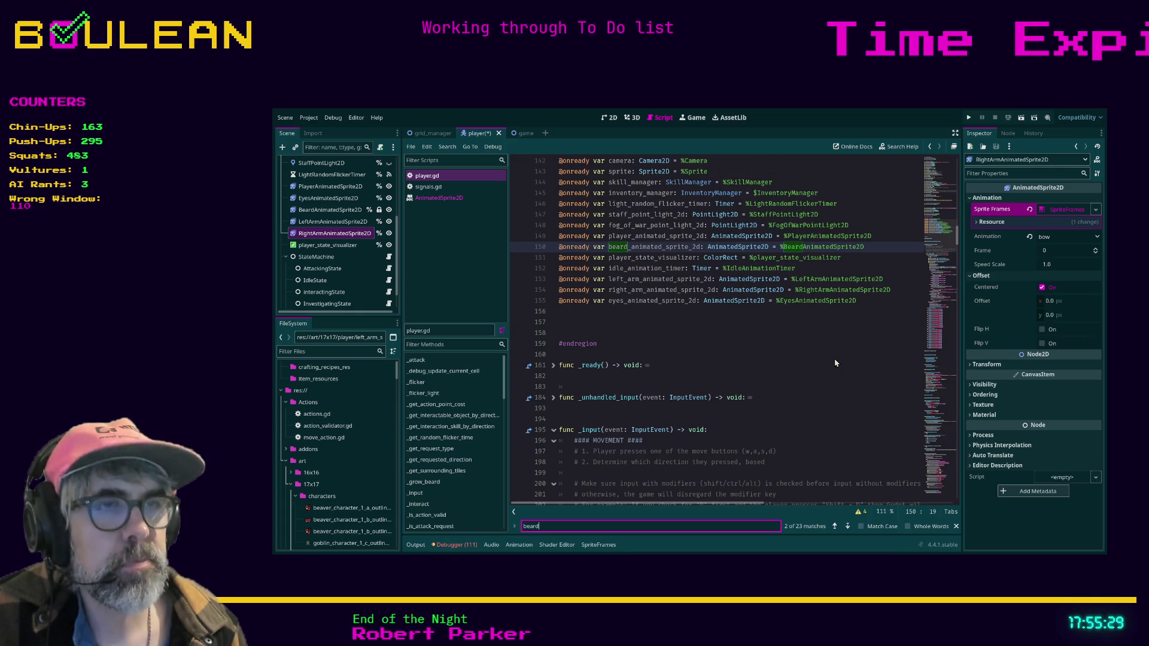
key("ctrl+shift+F11")
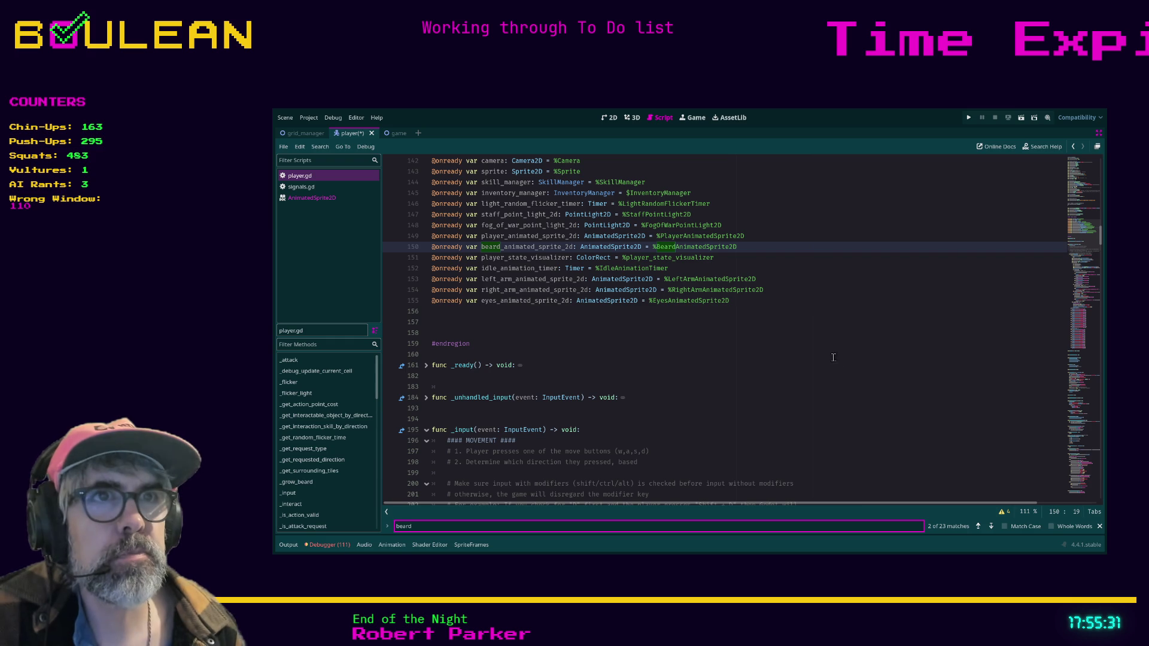
scroll(698, 293, "up", 5)
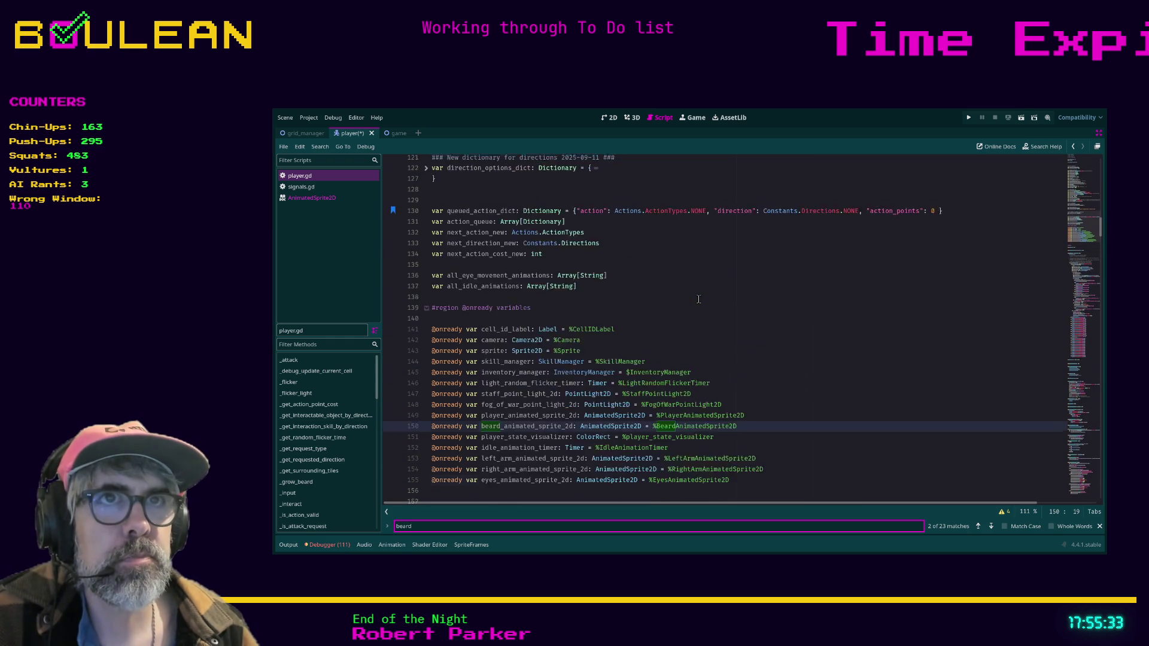
scroll(699, 299, "up", 2)
scroll(699, 299, "down", 2)
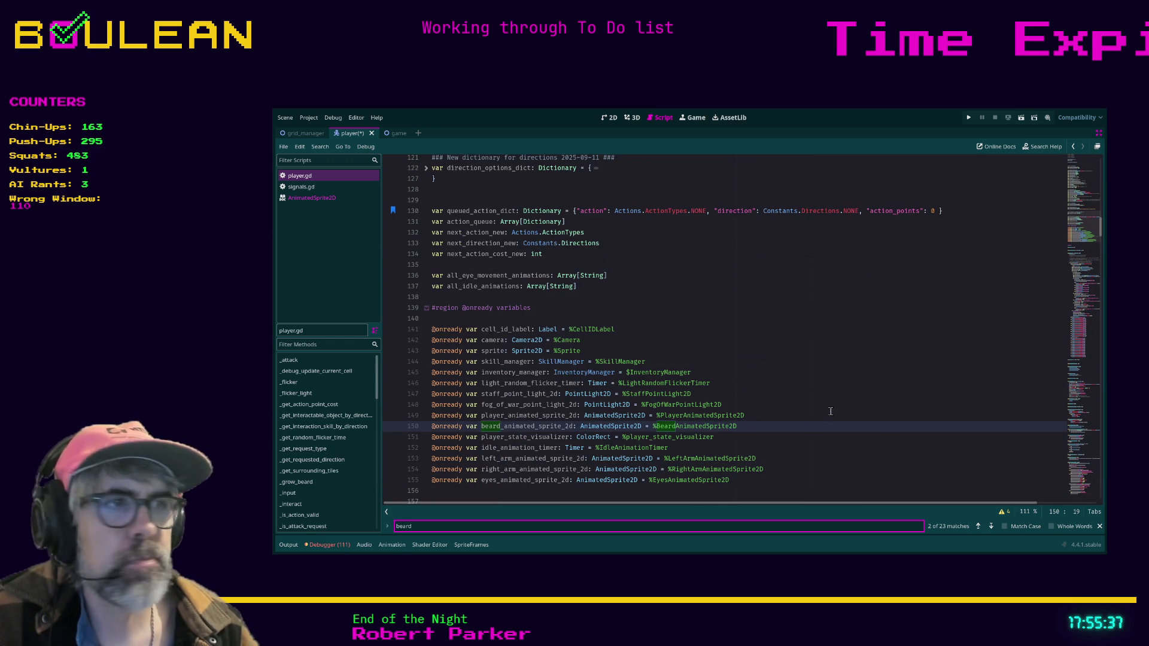
Change time_to_grow_beard on line 95 from 1440 to 5, then save and run.
left_click(979, 527)
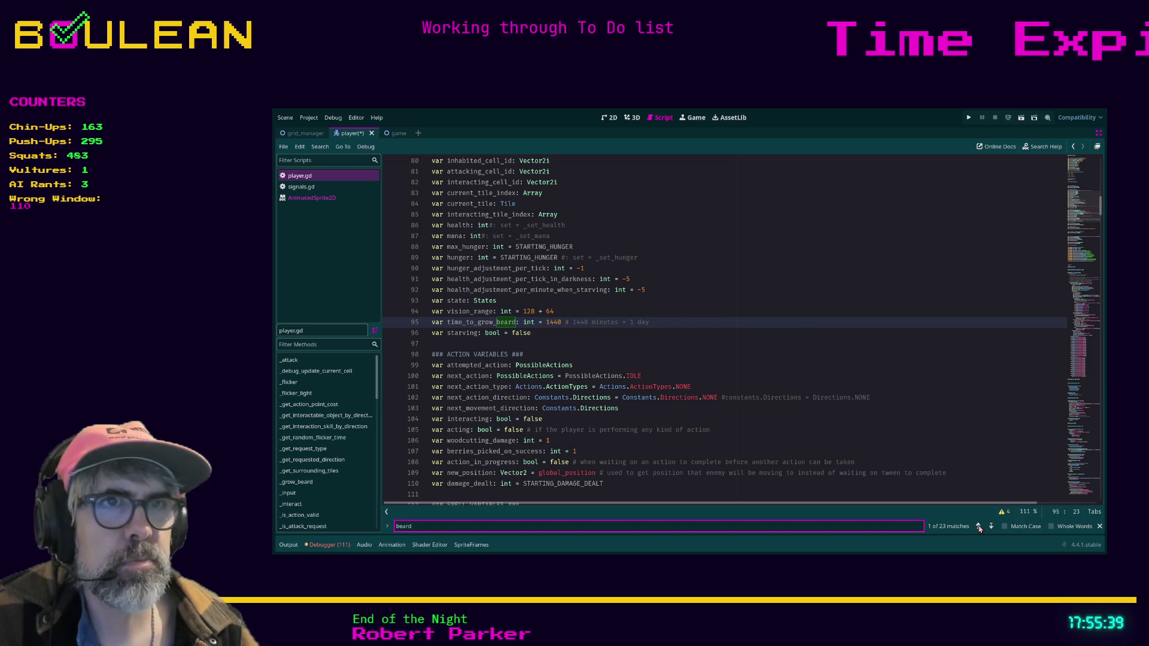
left_click(546, 332)
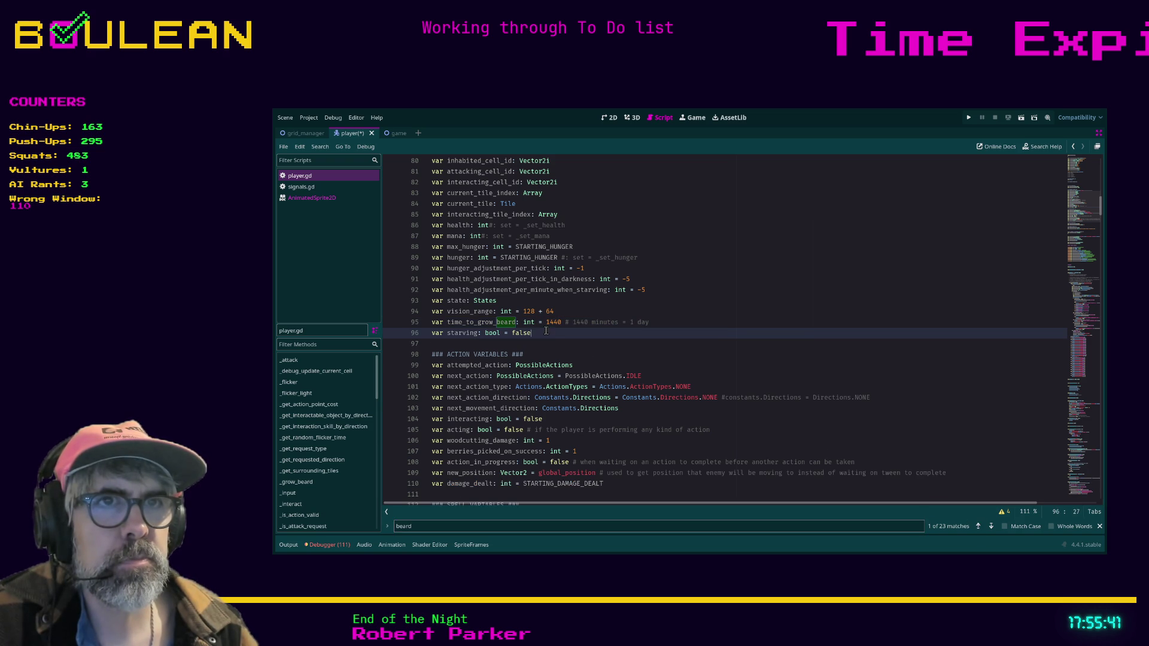
double_click(552, 323)
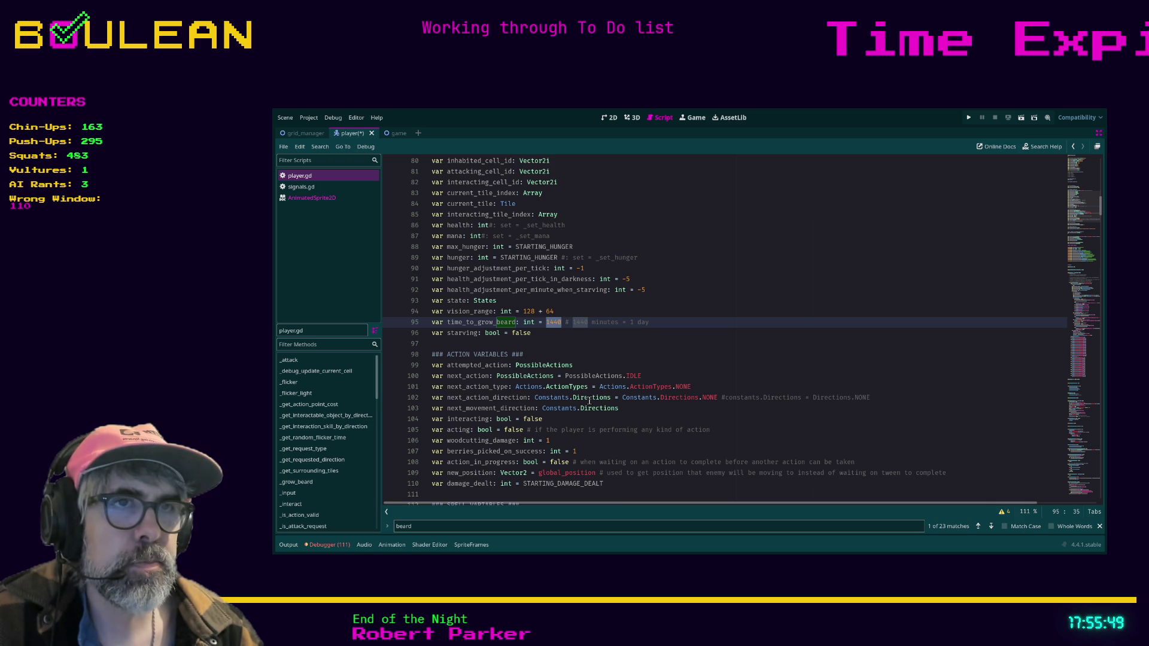
type("5")
left_click(559, 333)
key("F5")
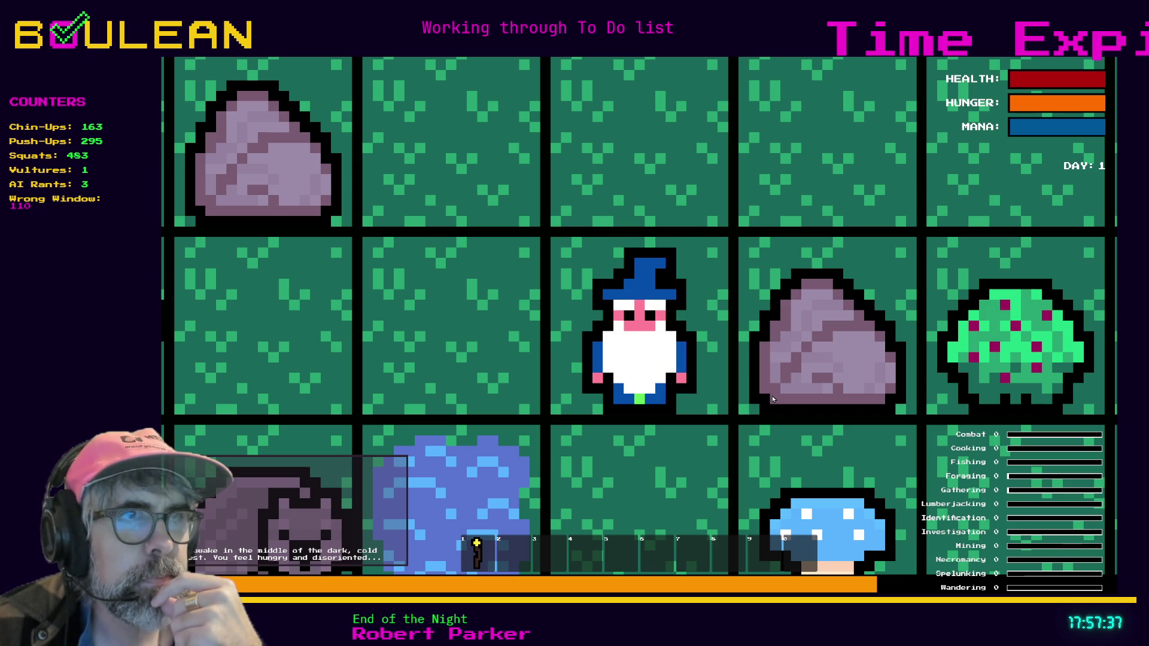
Equip the wizard's light staff with hotkey 1, then stop the test run.
key("1")
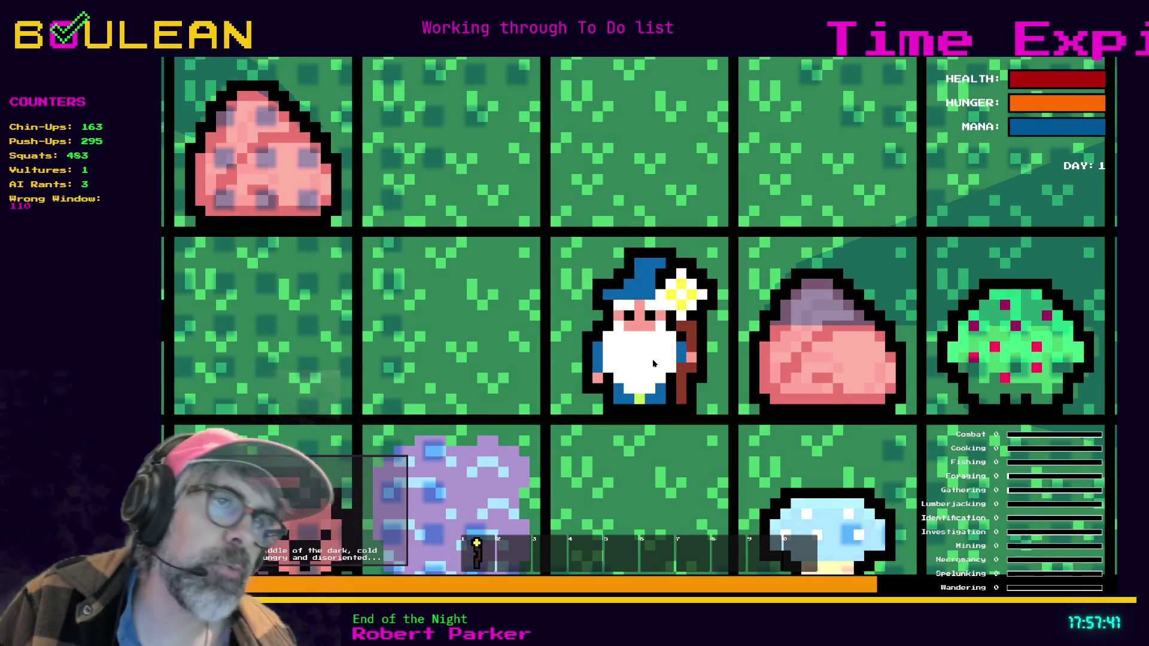
key("F8")
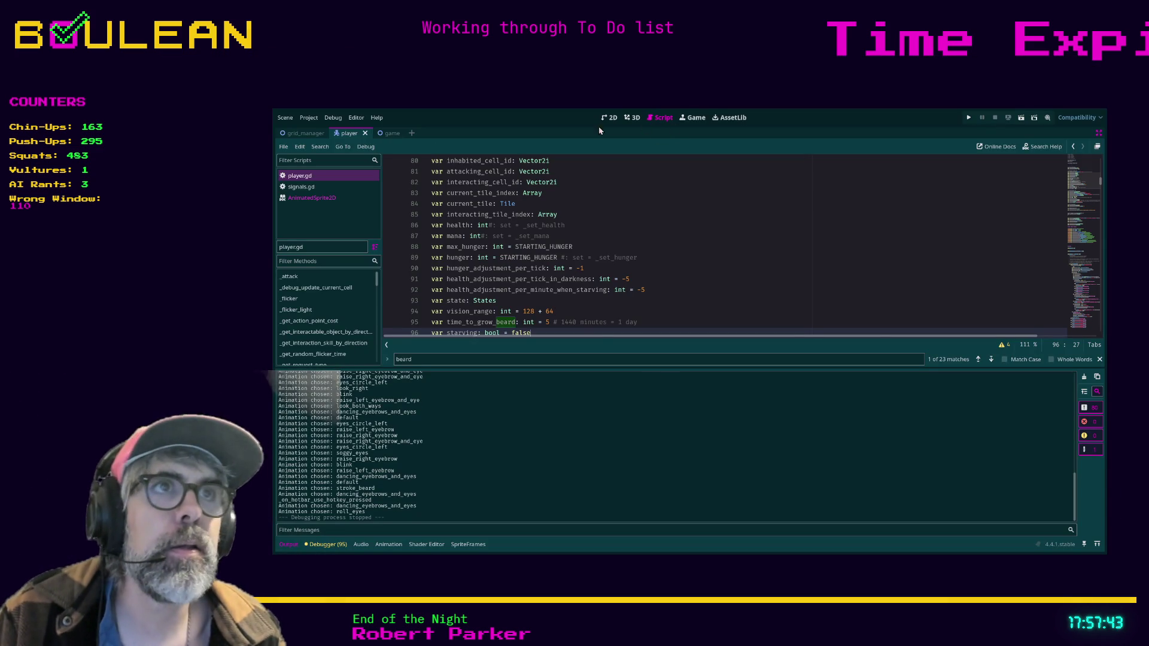
left_click(794, 248)
key("ctrl+shift+F11")
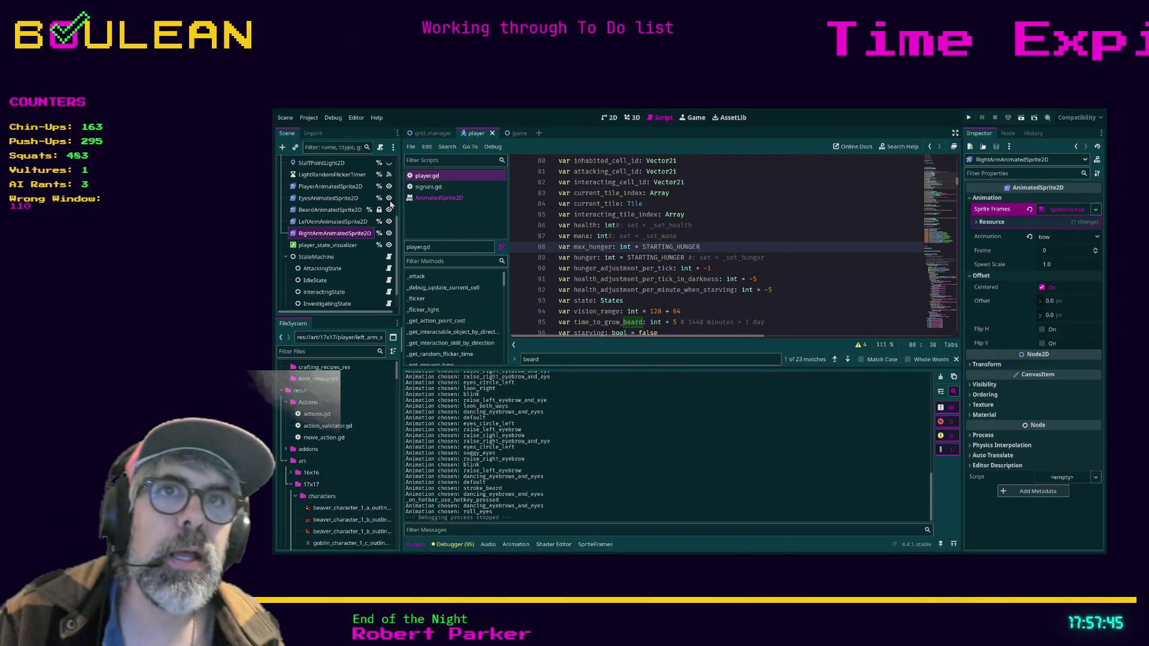
left_click(332, 221)
left_click(329, 211)
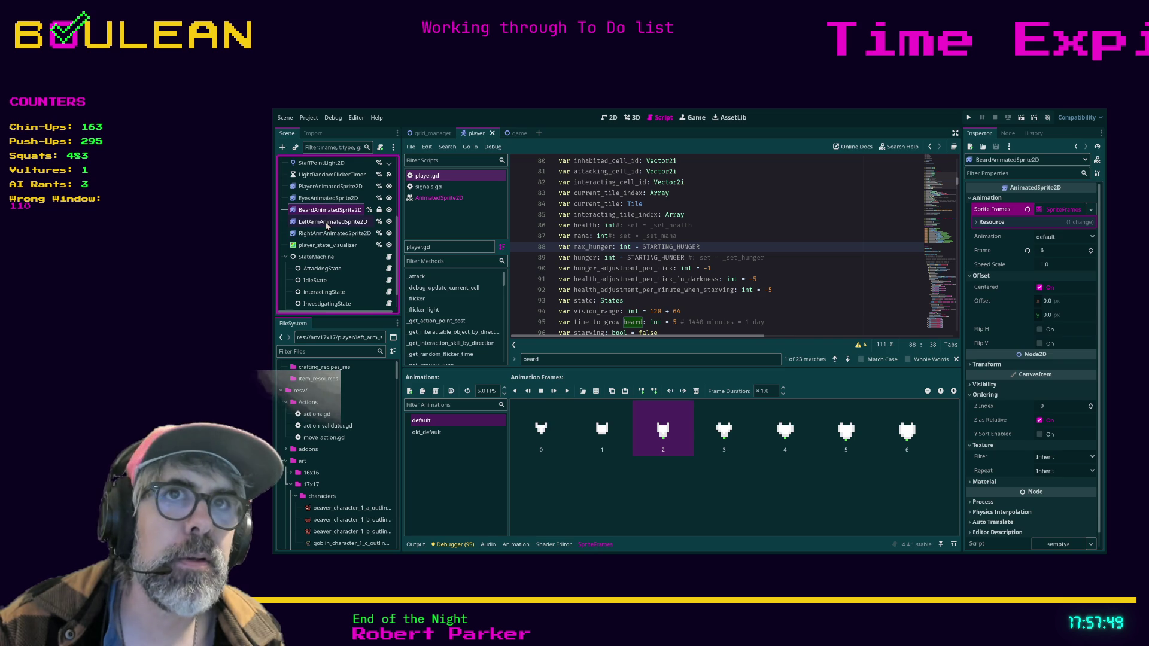
left_click(332, 235)
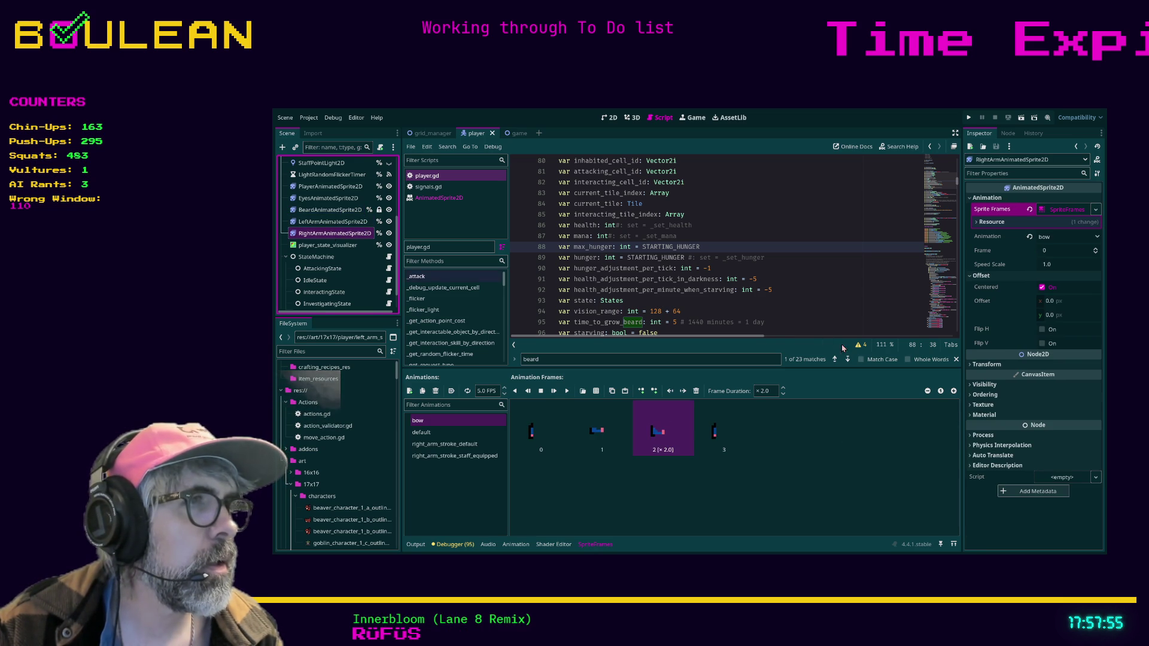
left_click(1020, 366)
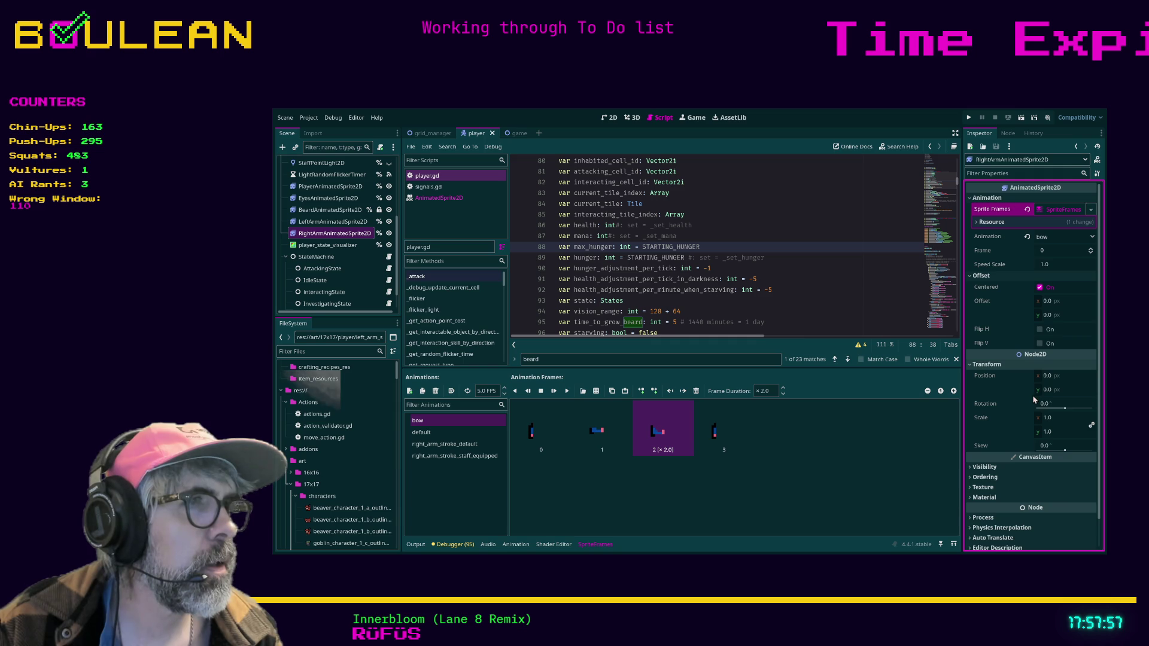
left_click(1023, 466)
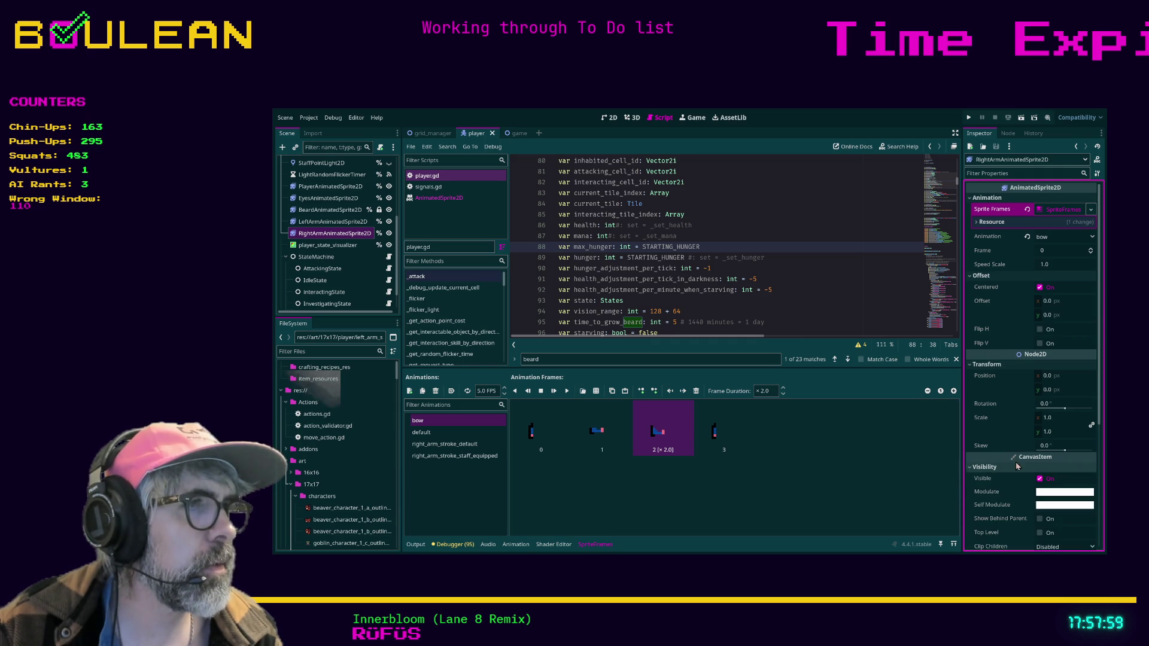
scroll(1025, 464, "down", 1)
scroll(1026, 464, "down", 1)
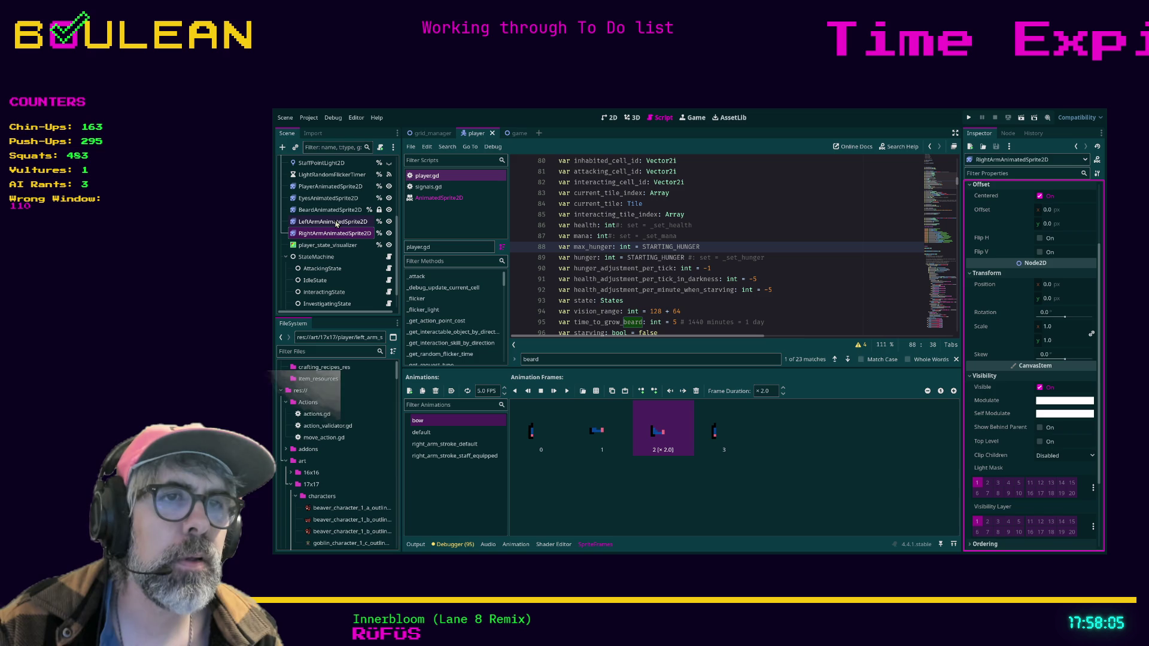
left_click(336, 224)
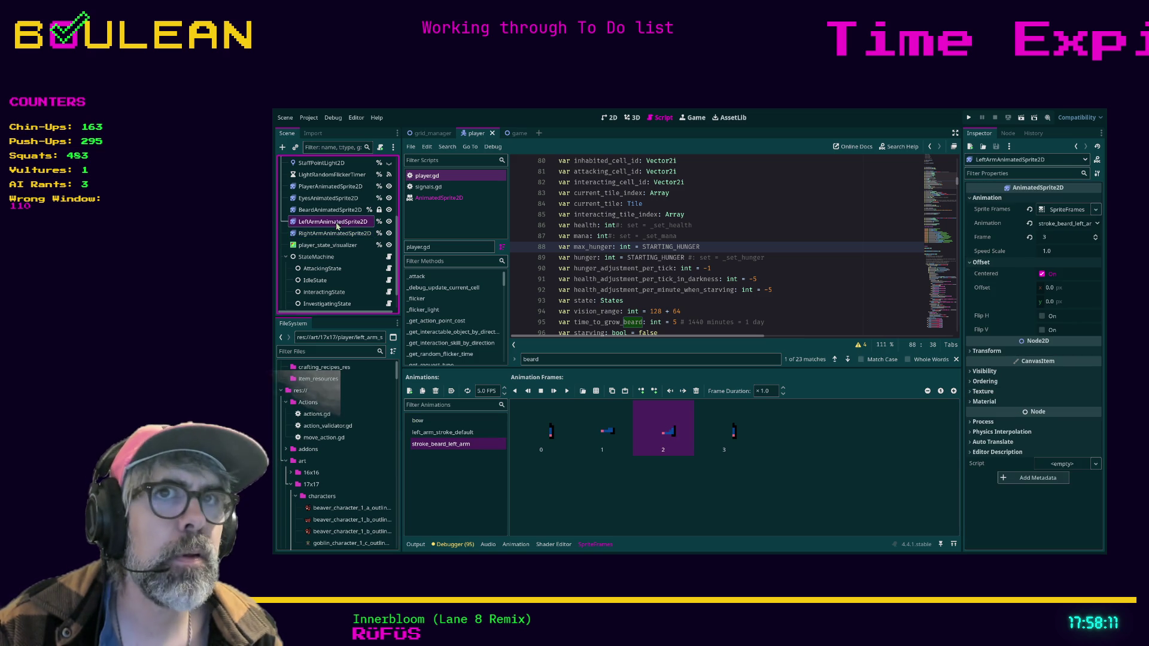
left_click(335, 235)
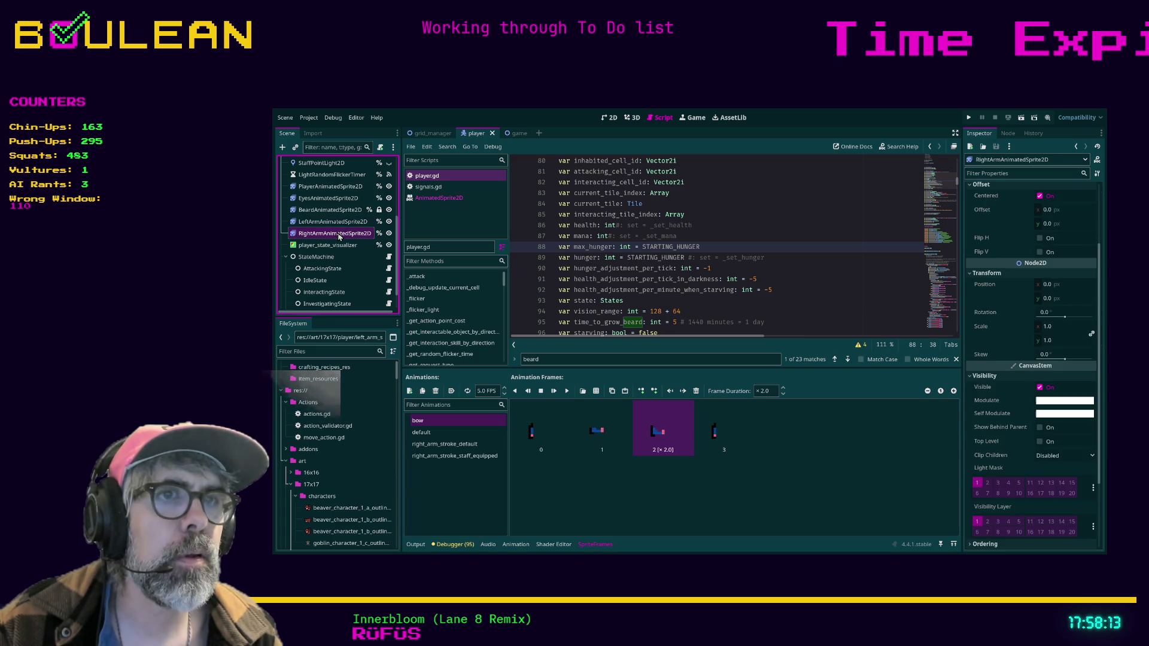
Move RightArmAnimatedSprite2D above LeftArmAnimatedSprite2D and check both arms' Ordering settings.
left_click_drag(342, 238, 343, 220)
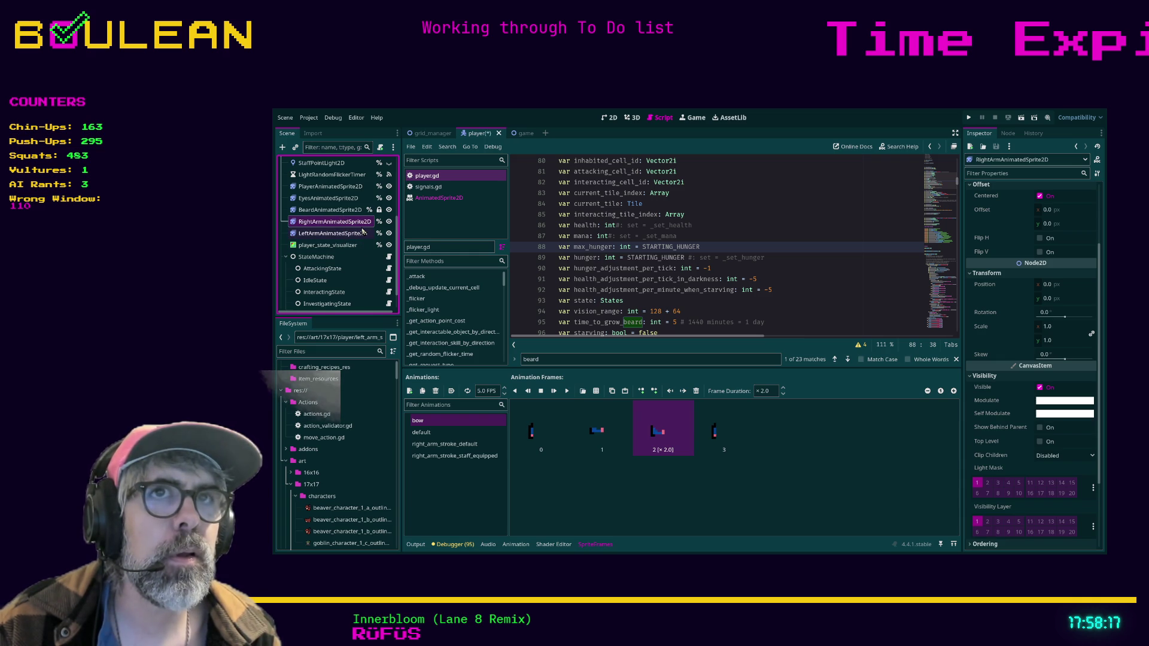
left_click(346, 211)
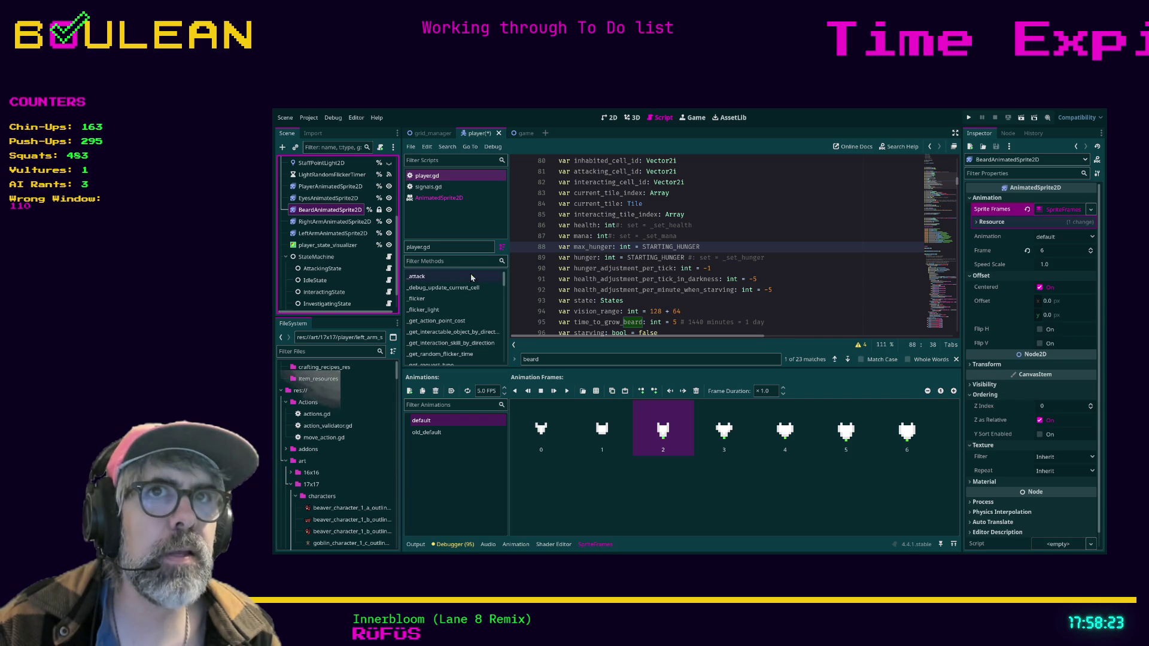
left_click(356, 223)
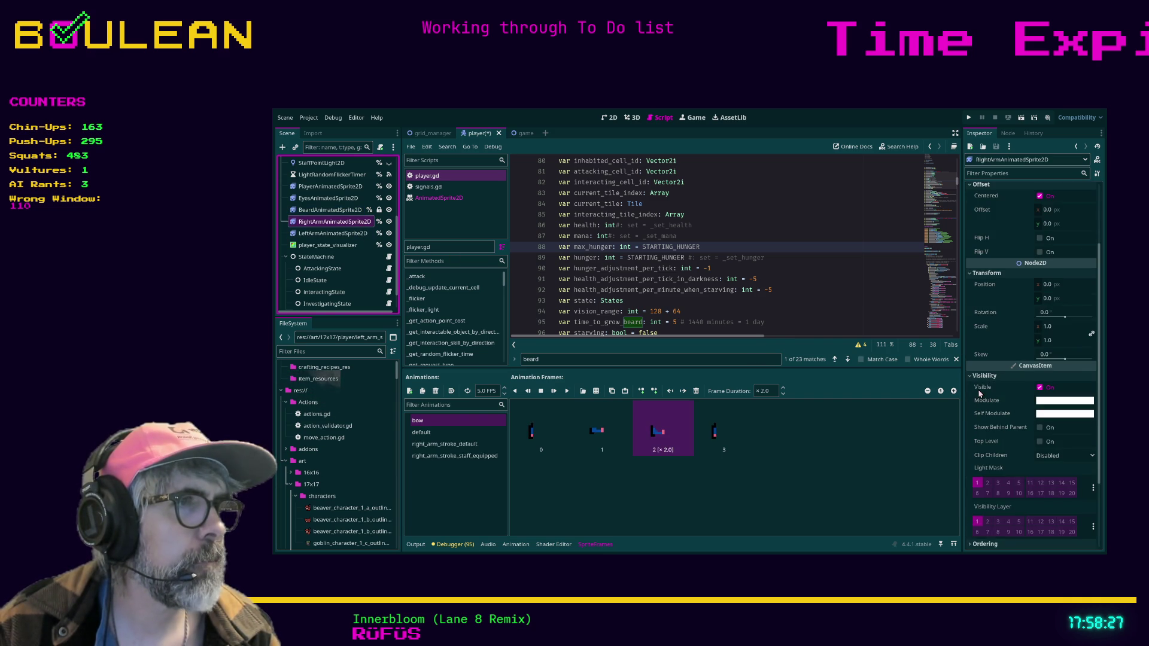
scroll(995, 379, "down", 3)
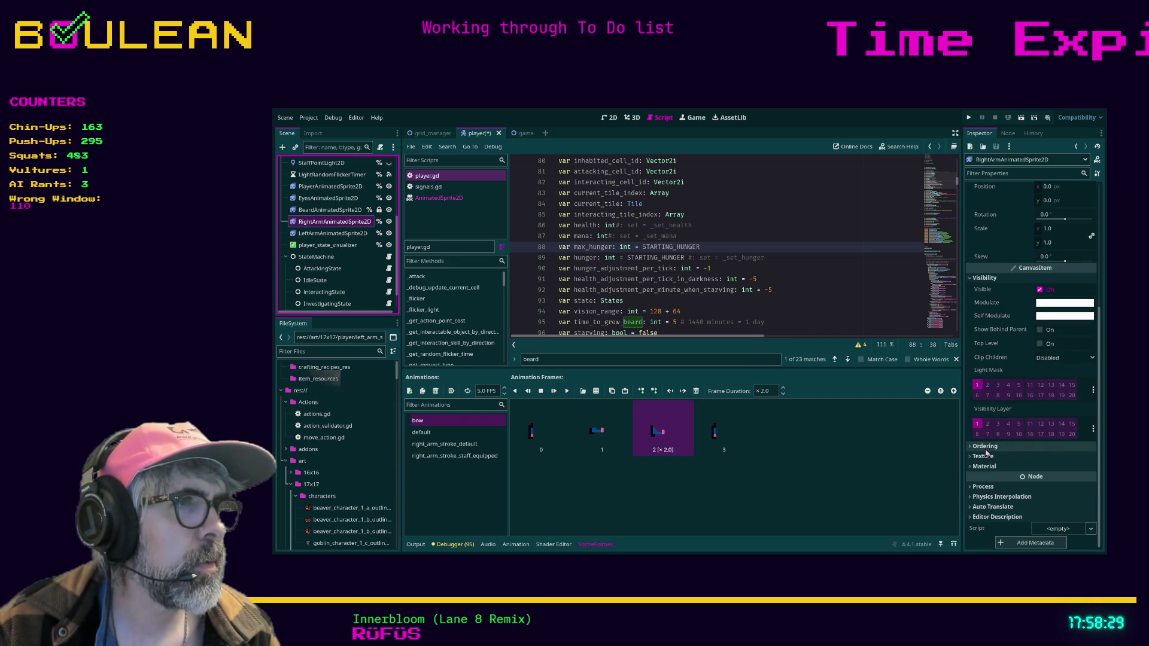
left_click(1033, 448)
left_click(335, 233)
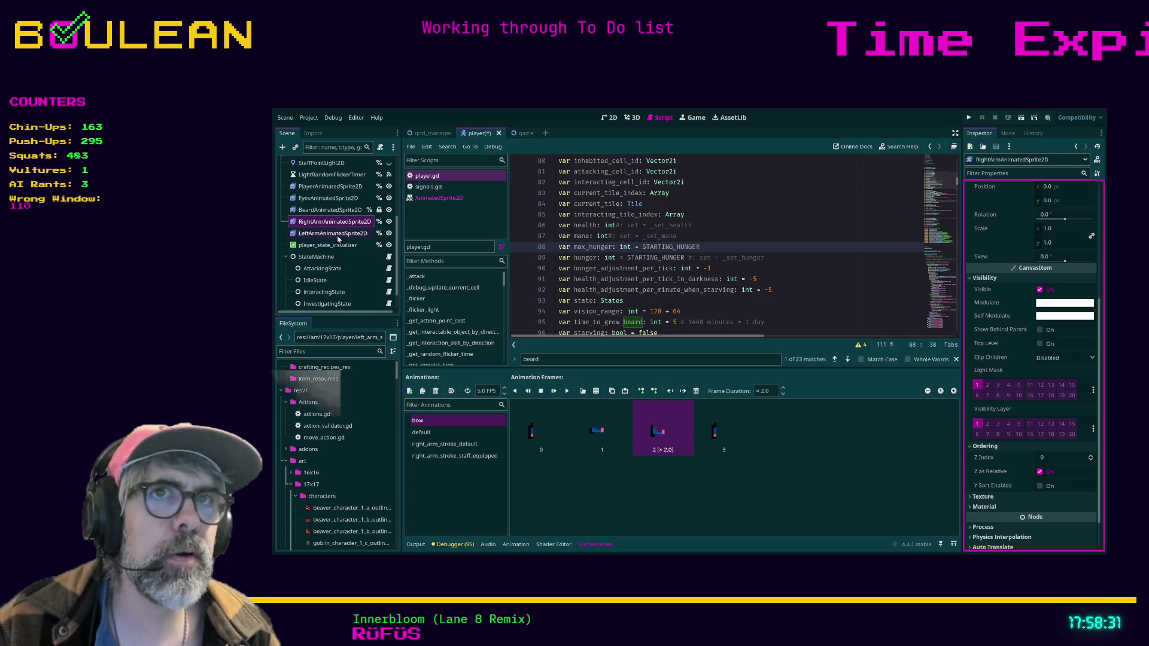
left_click(986, 382)
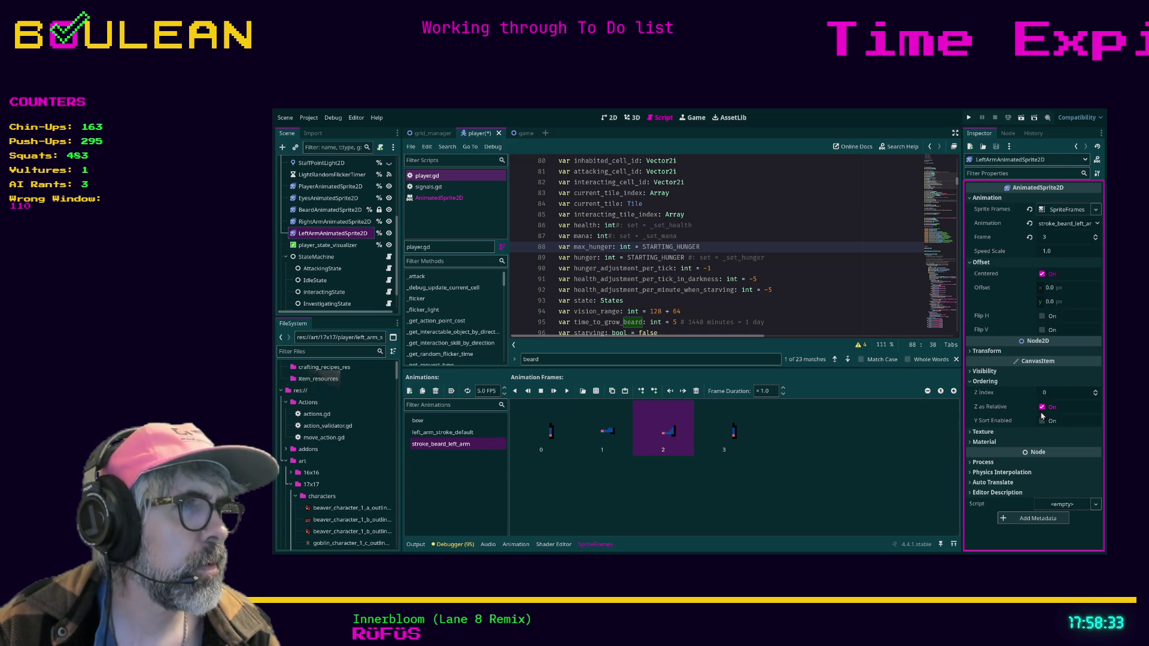
Save the player scene and run the game with F5.
left_click(833, 313)
key("ctrl+s")
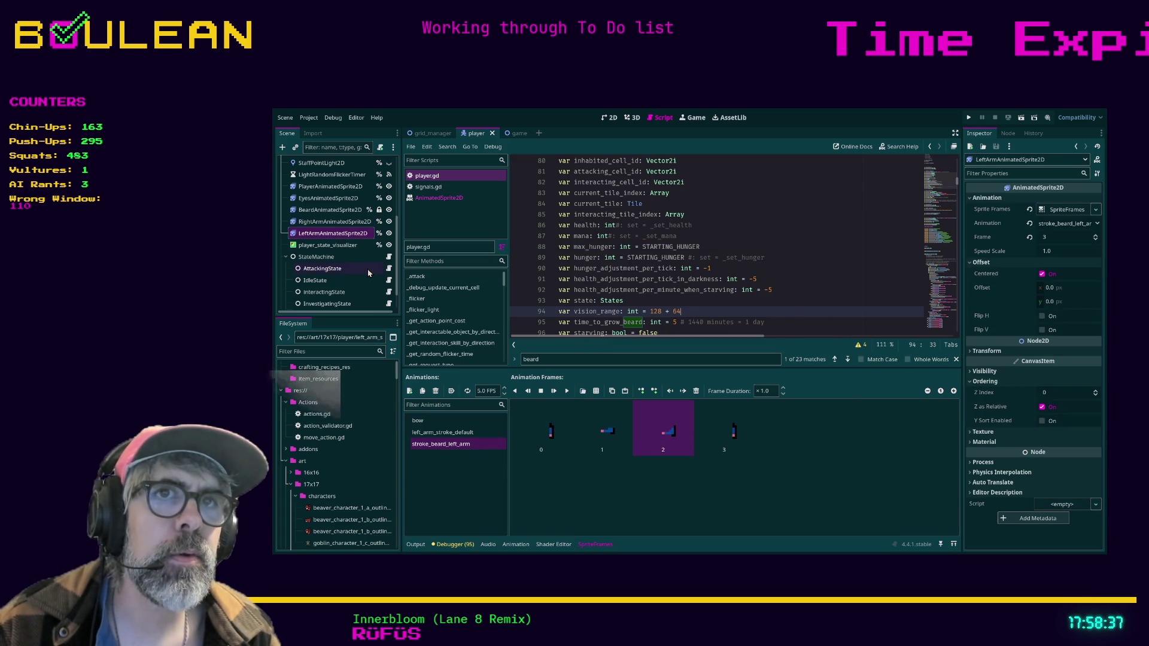
scroll(367, 272, "up", 1)
scroll(368, 268, "up", 5)
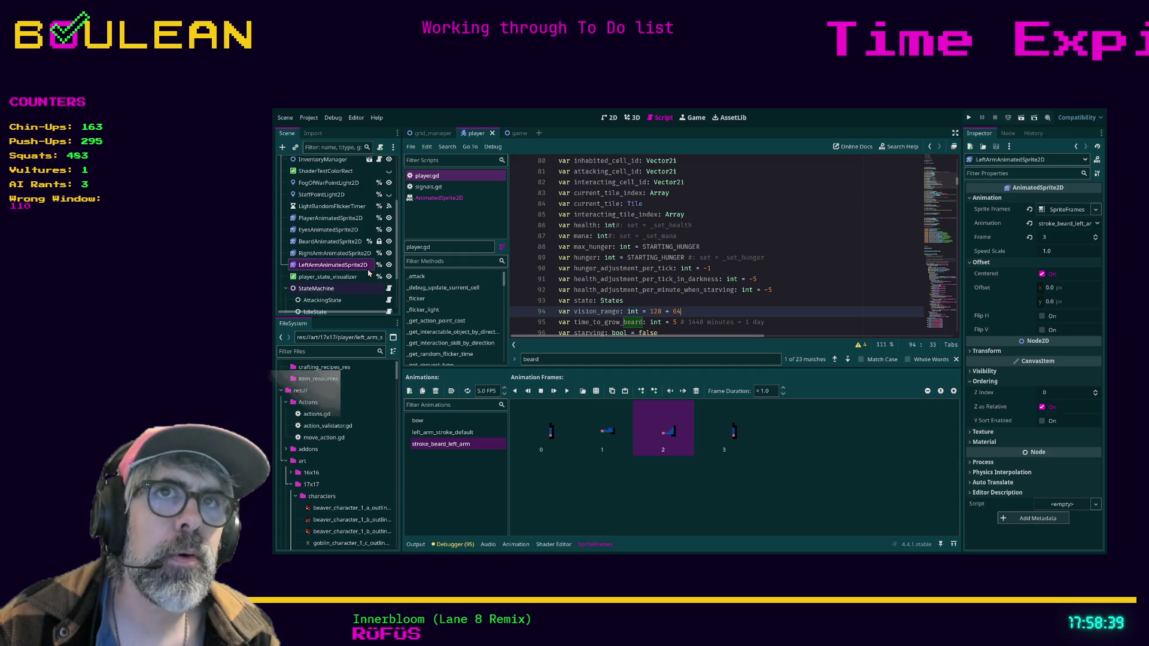
left_click(773, 234)
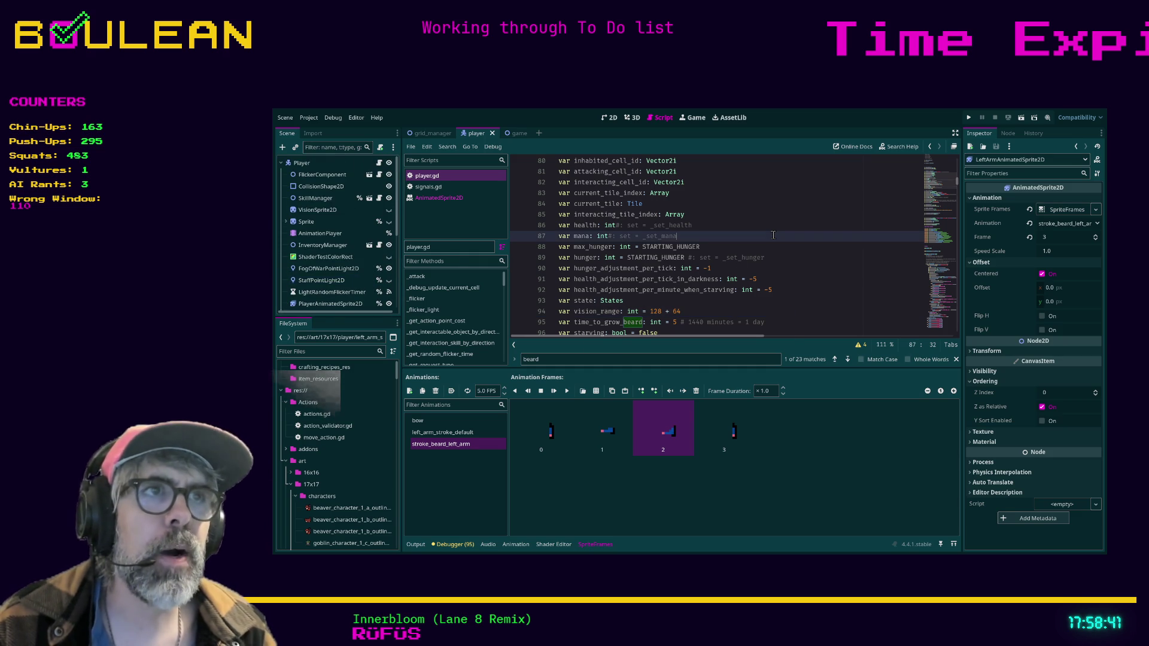
key("F5")
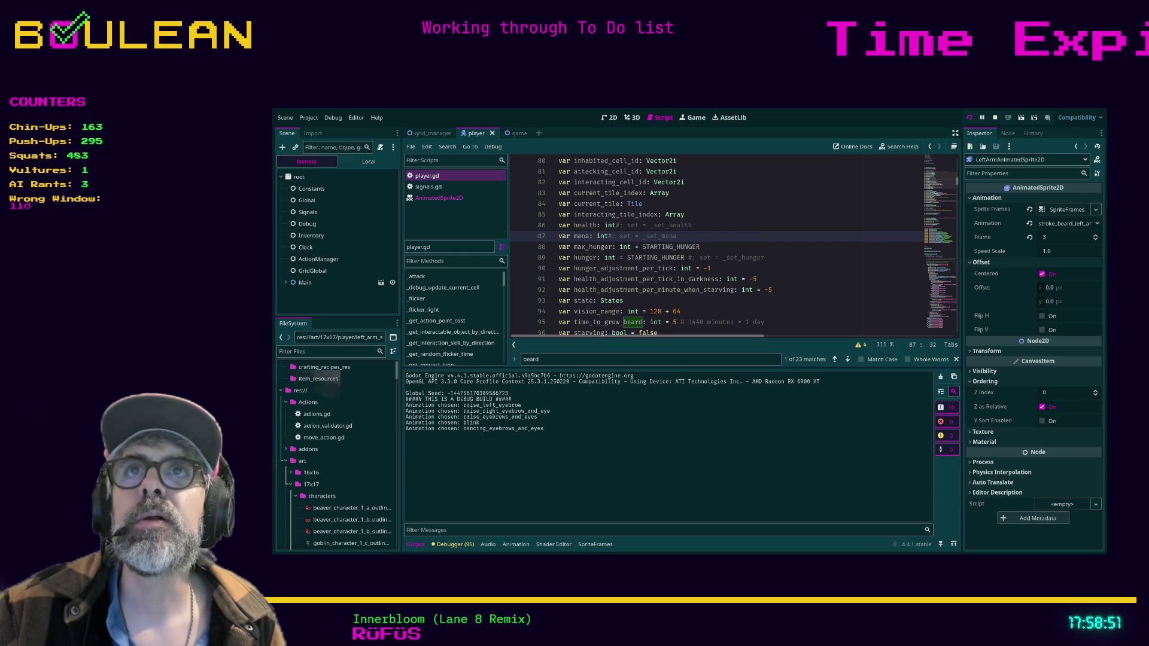
key("alt+Tab")
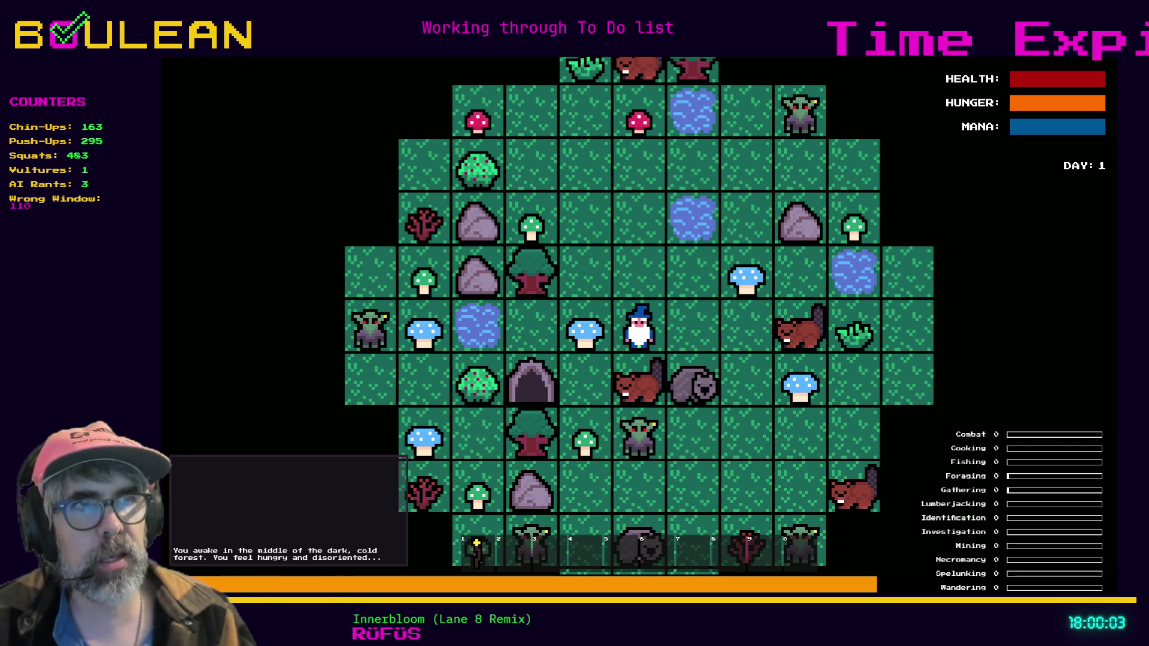
Zoom in on the wizard to watch its idle animations, then stop the game.
scroll(659, 372, "up", 5)
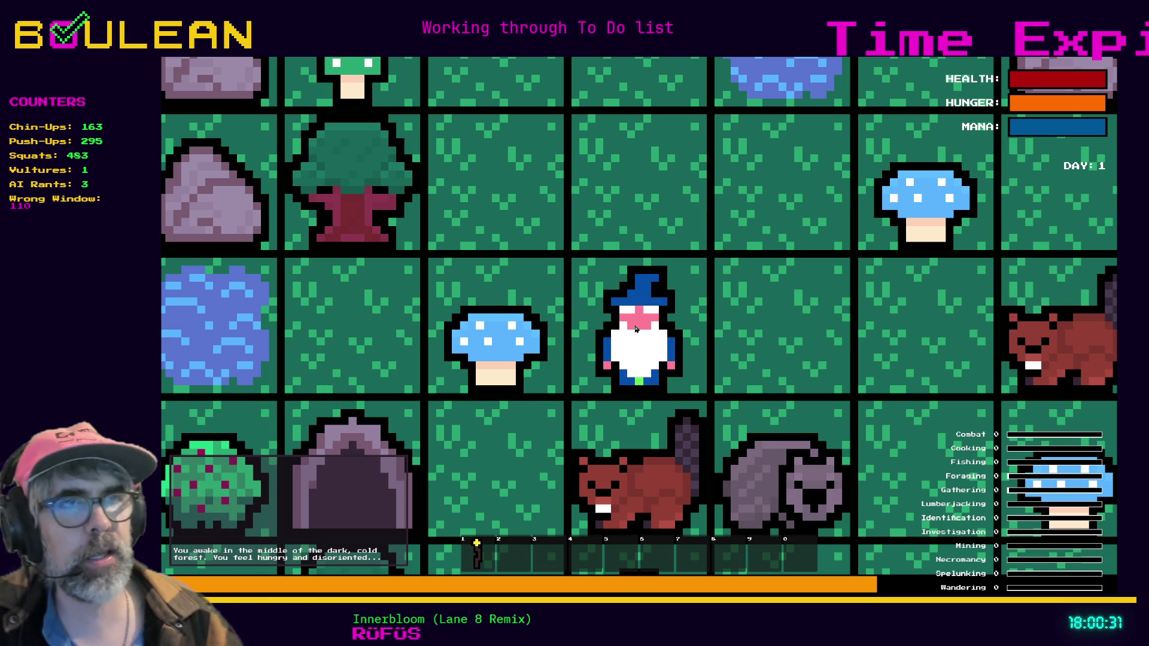
key("Escape")
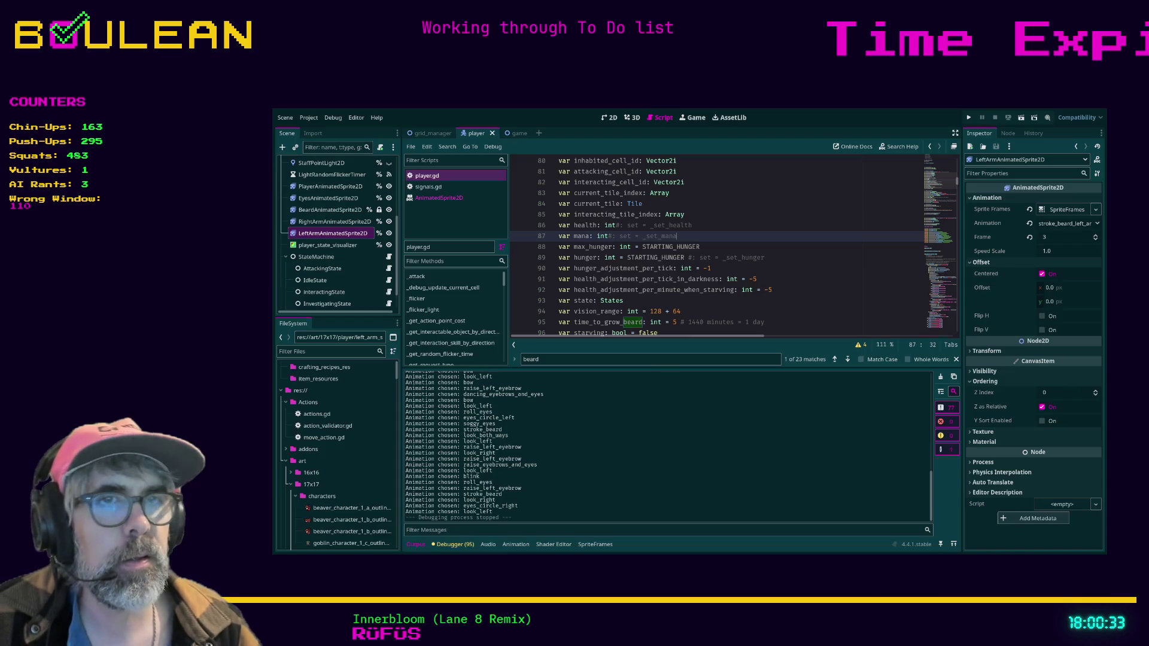
Preview the right arm's right_arm_stroke_default, default and bow animations, then select PlayerAnimatedSprite2D.
left_click(336, 221)
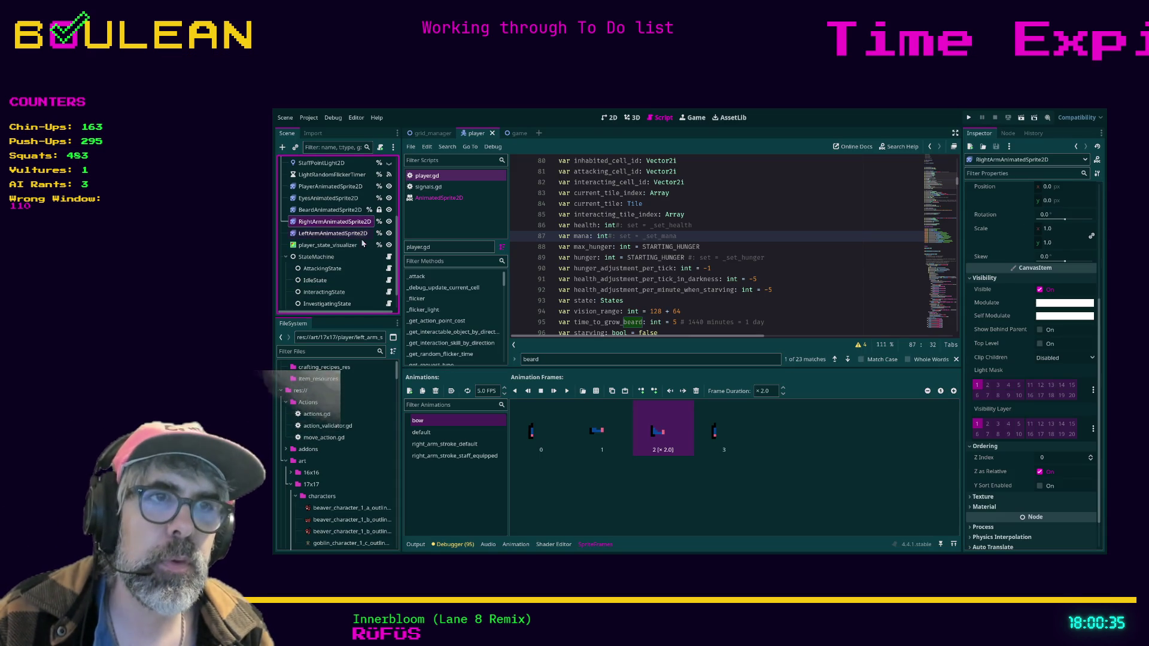
left_click(466, 444)
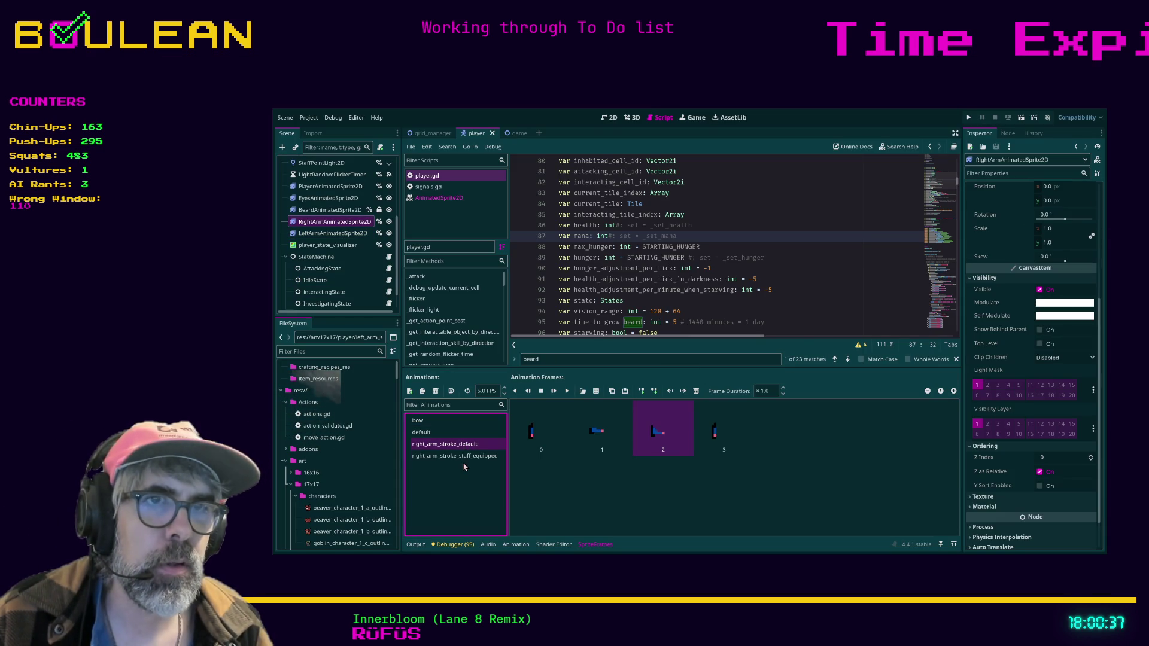
left_click(446, 443)
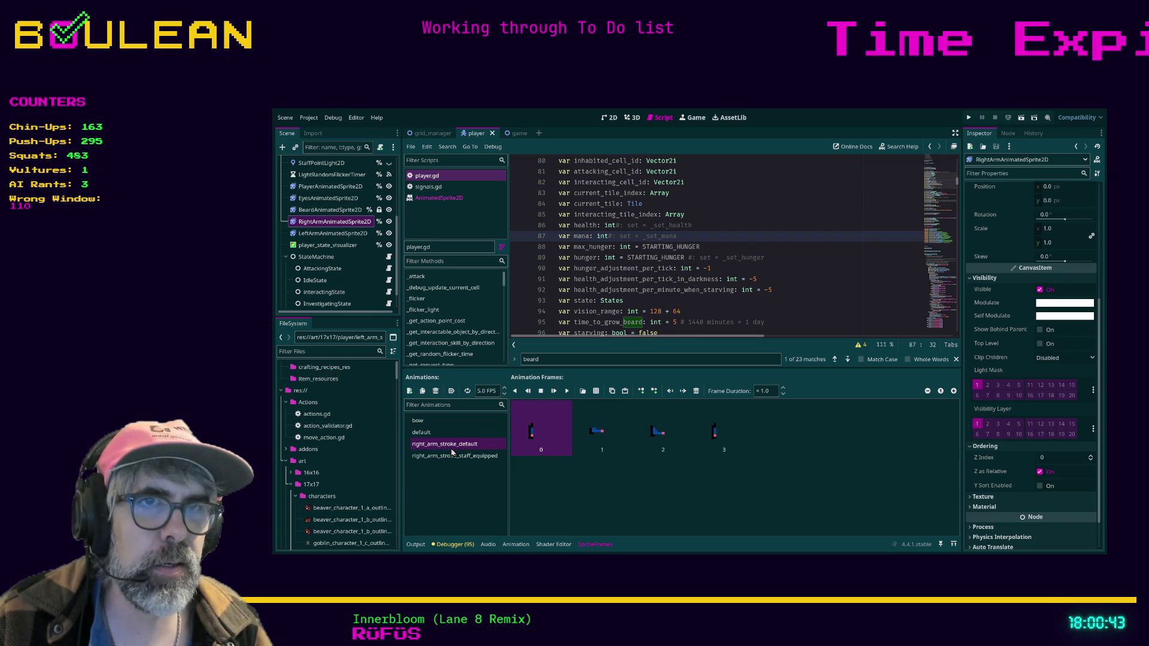
left_click(436, 432)
left_click(437, 421)
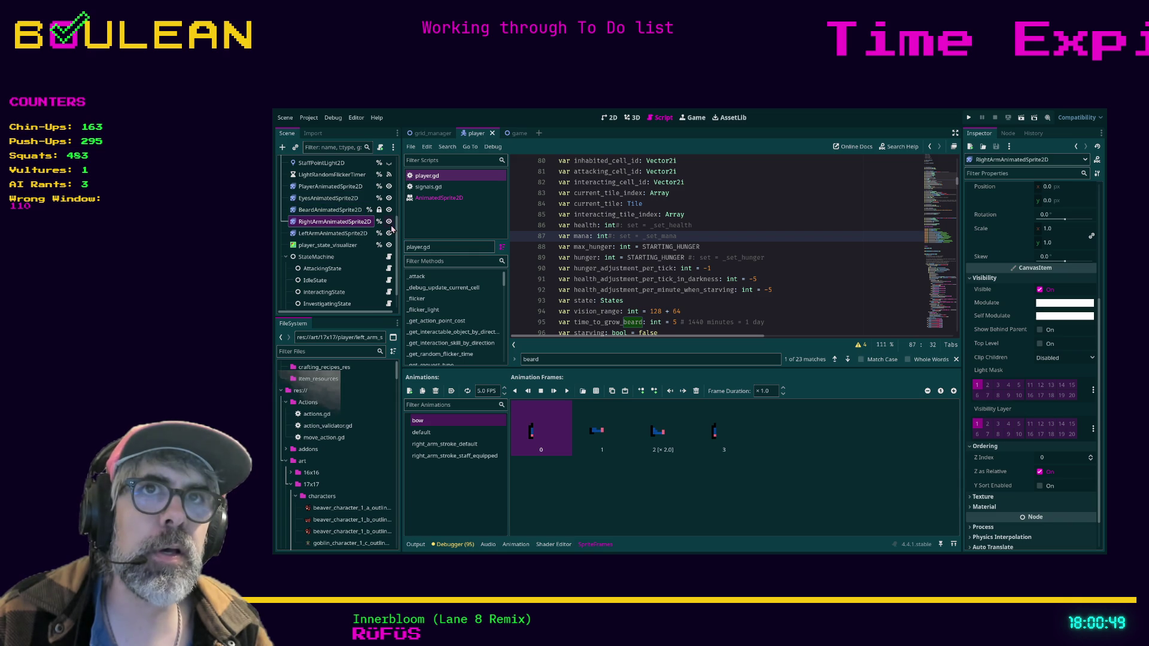
left_click(337, 189)
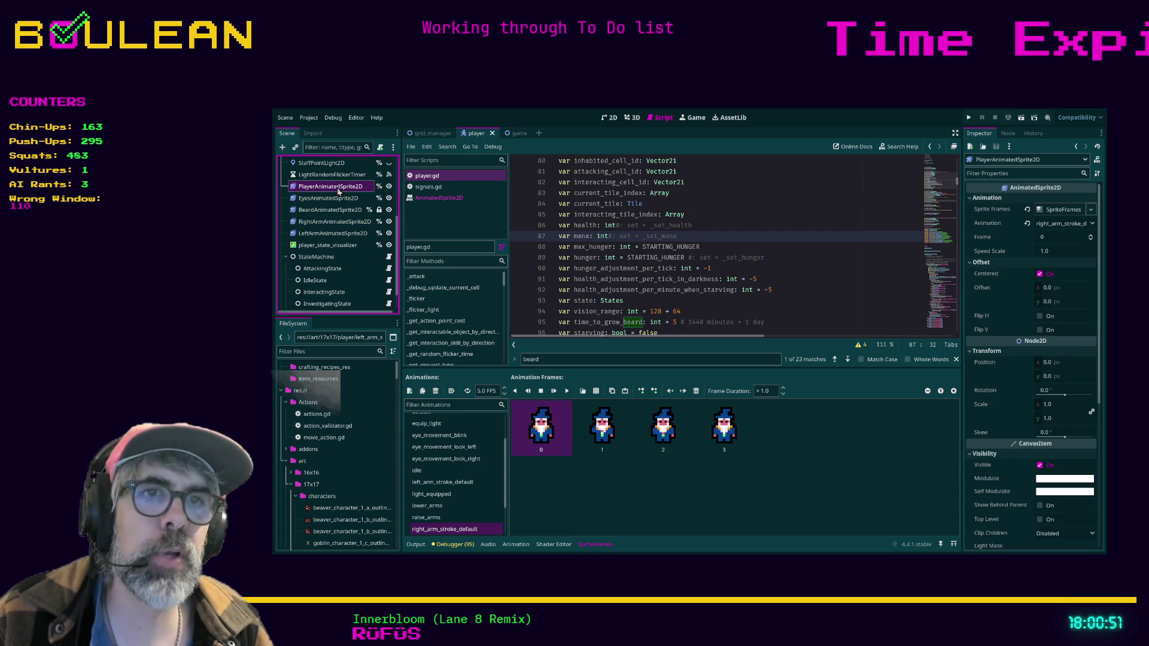
View the player sprite's raise_arms, right_arm_stroke_default and right_arm_stroke_staff_equipped animation frames.
scroll(485, 426, "down", 3)
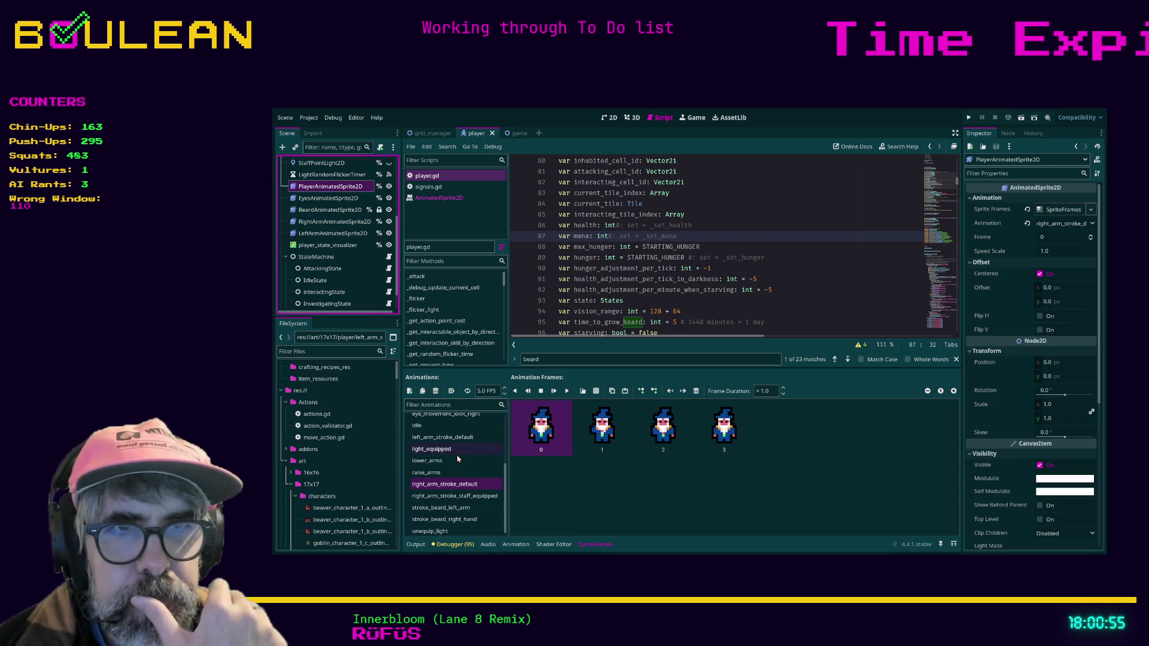
scroll(462, 476, "down", 1)
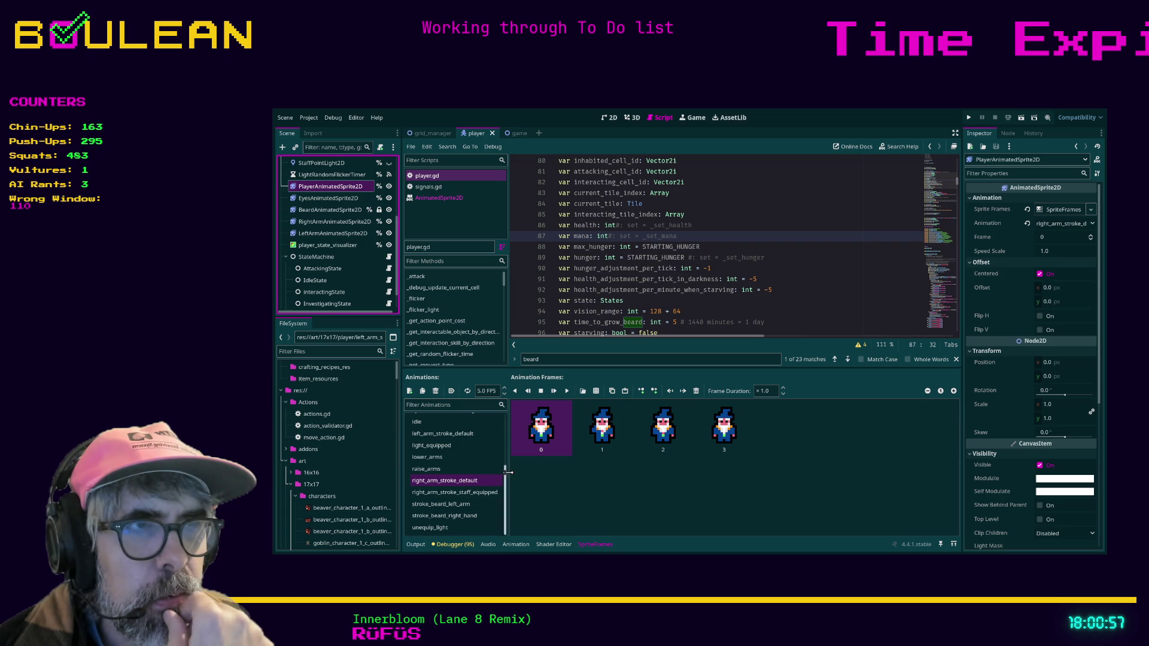
left_click(462, 469)
left_click(460, 483)
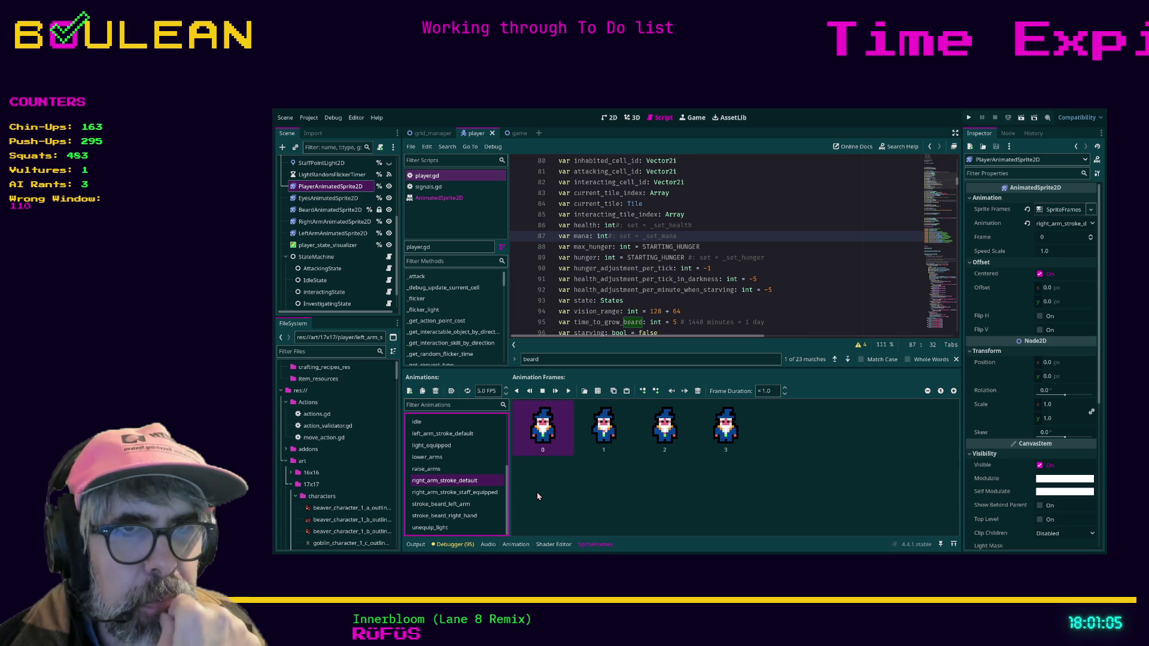
left_click(484, 495)
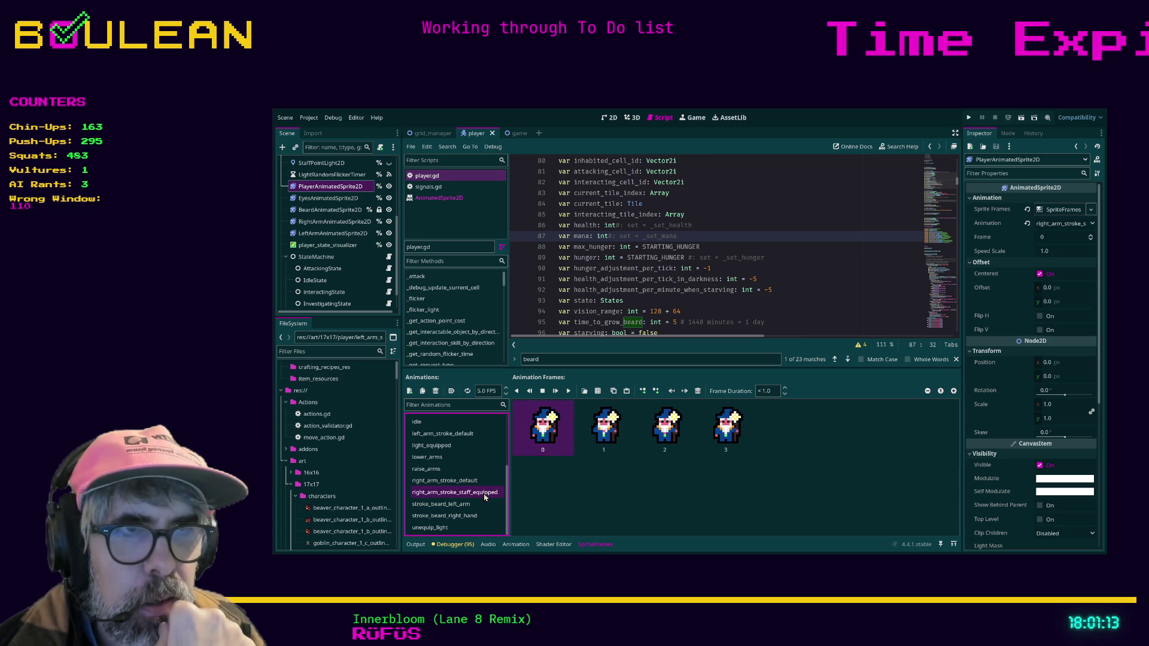
left_click(473, 480)
scroll(473, 496, "up", 2)
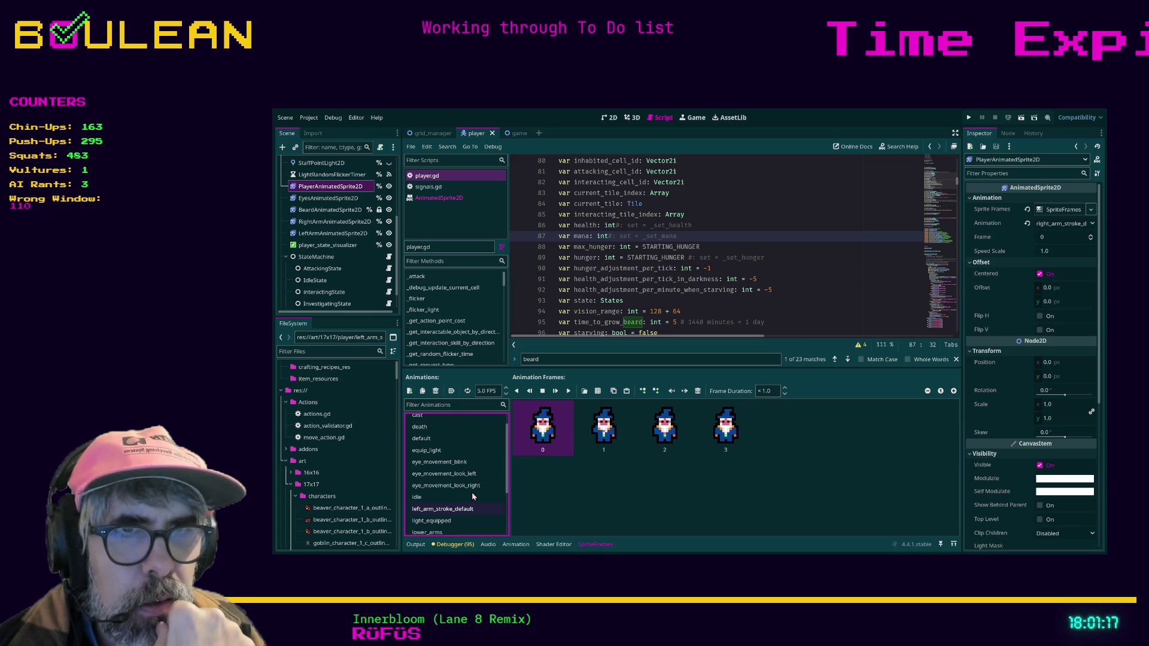
scroll(472, 494, "down", 1)
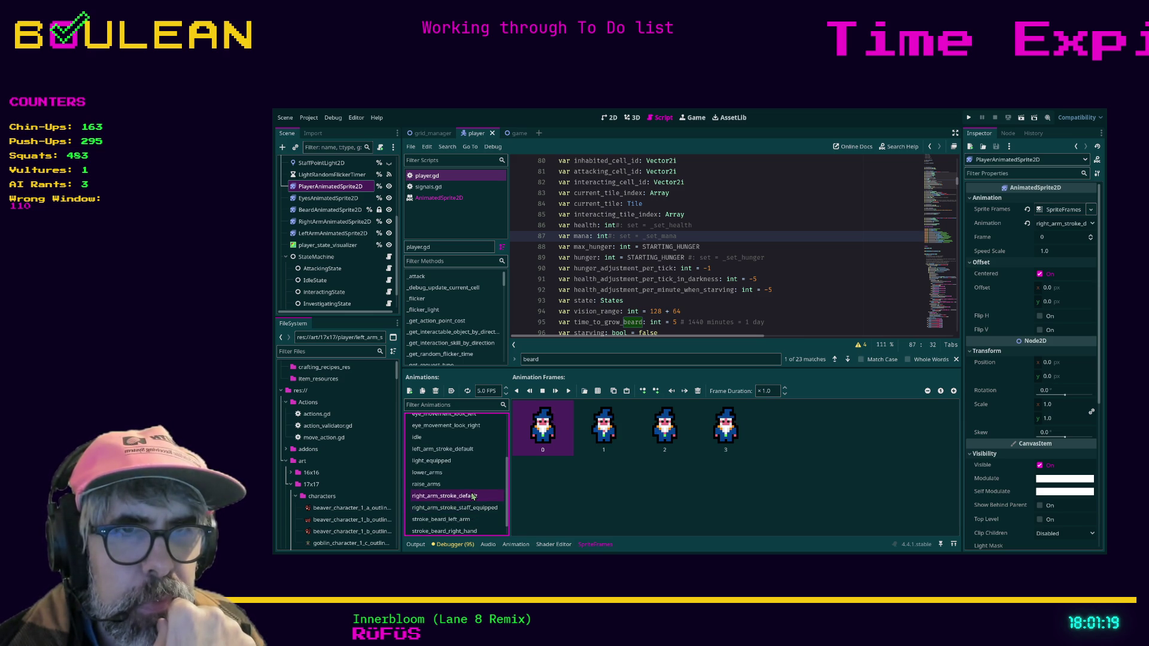
Compare left and right arm stroke animations, ending on left_arm_stroke_default.
left_click(458, 453)
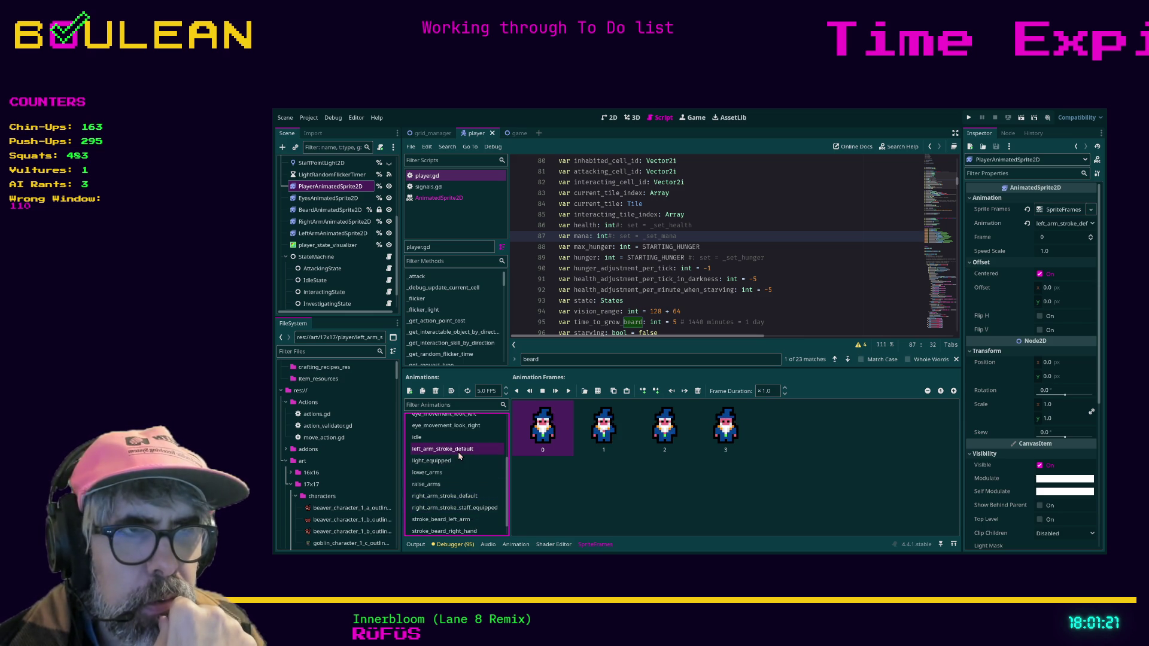
left_click(455, 498)
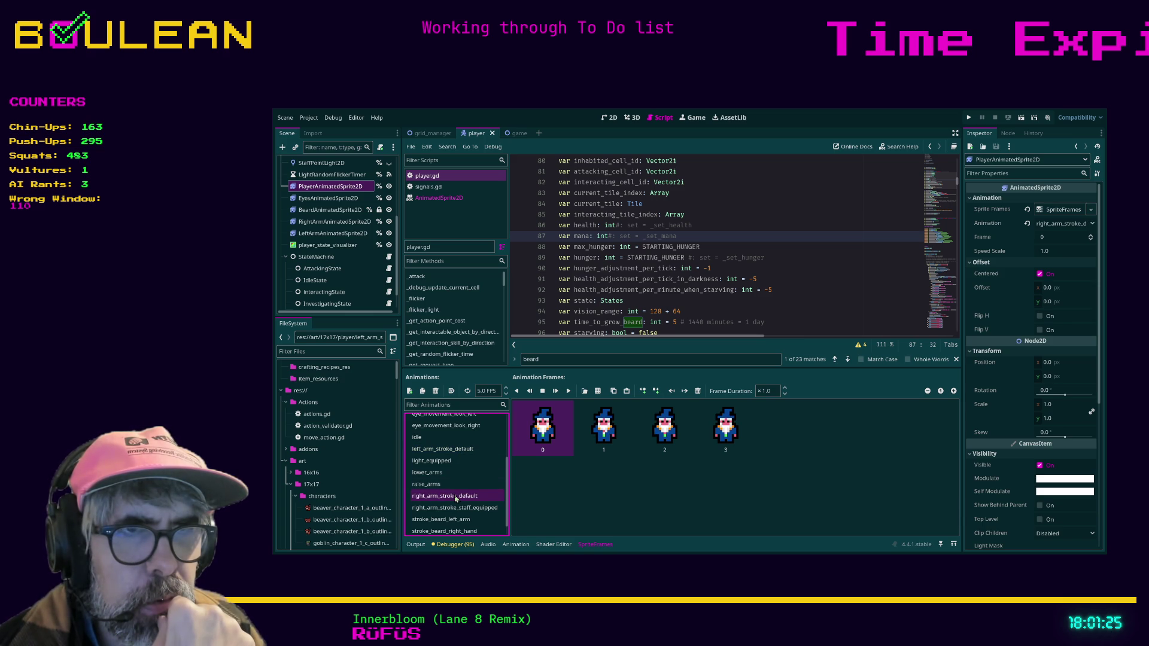
left_click(454, 453)
left_click(455, 497)
left_click(481, 453)
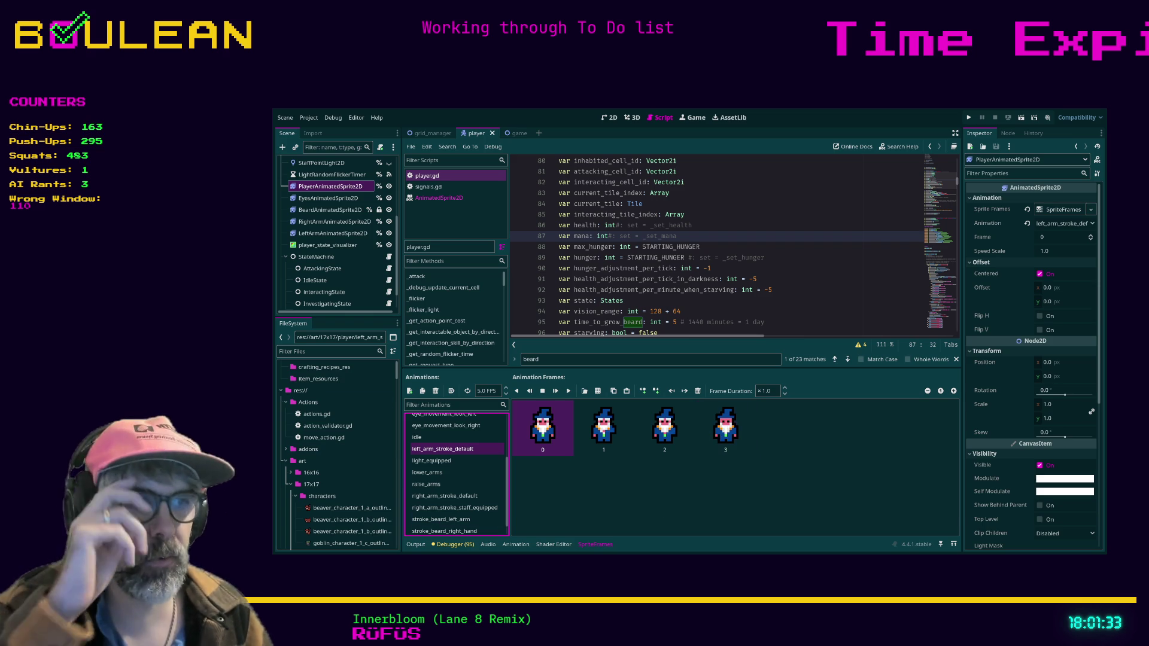
key("alt+Tab")
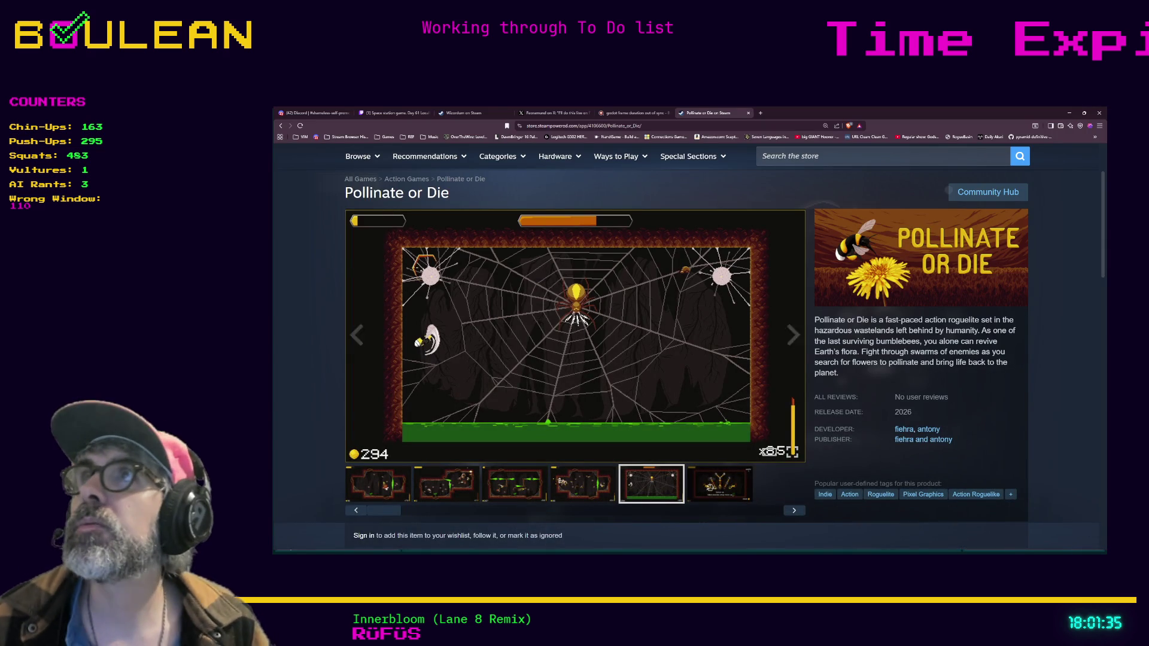
Switch from the Pollinate or Die Steam page to the Discord shameless-self-promotion-general tab.
left_click(311, 113)
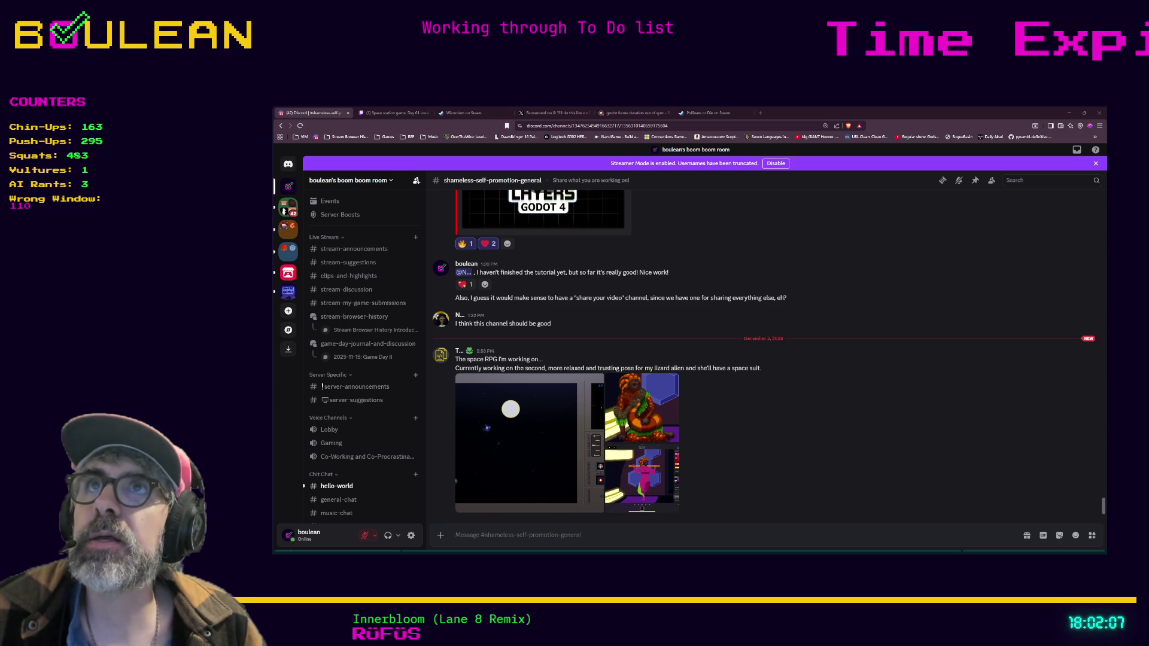
left_click(557, 429)
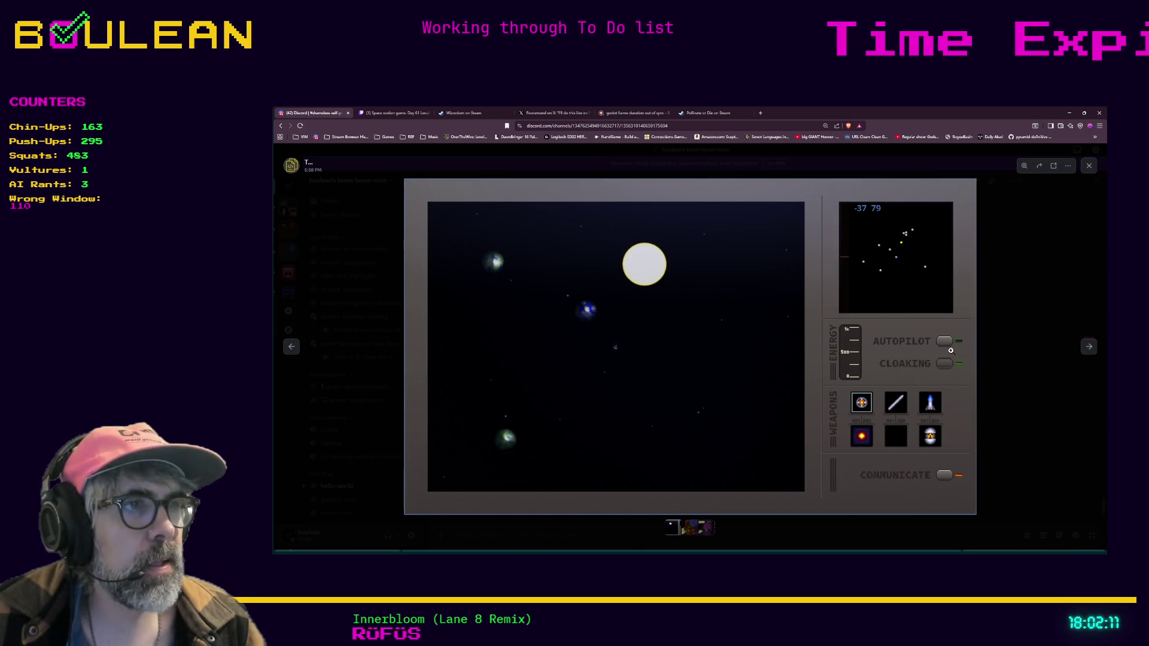
left_click(1092, 351)
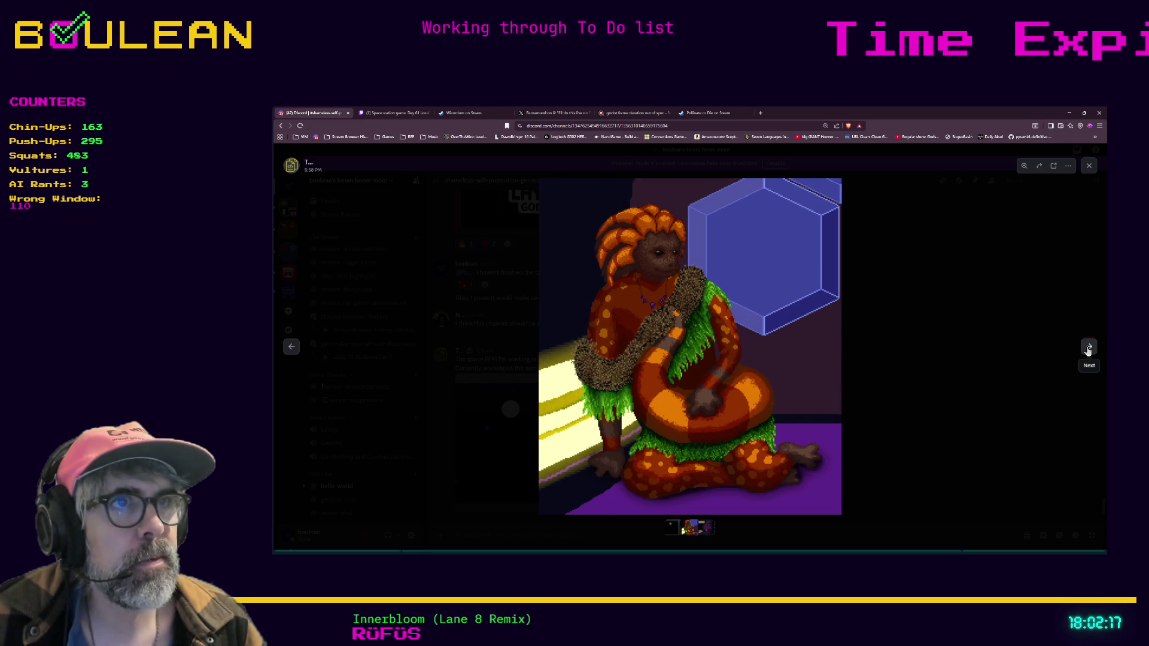
left_click(1088, 349)
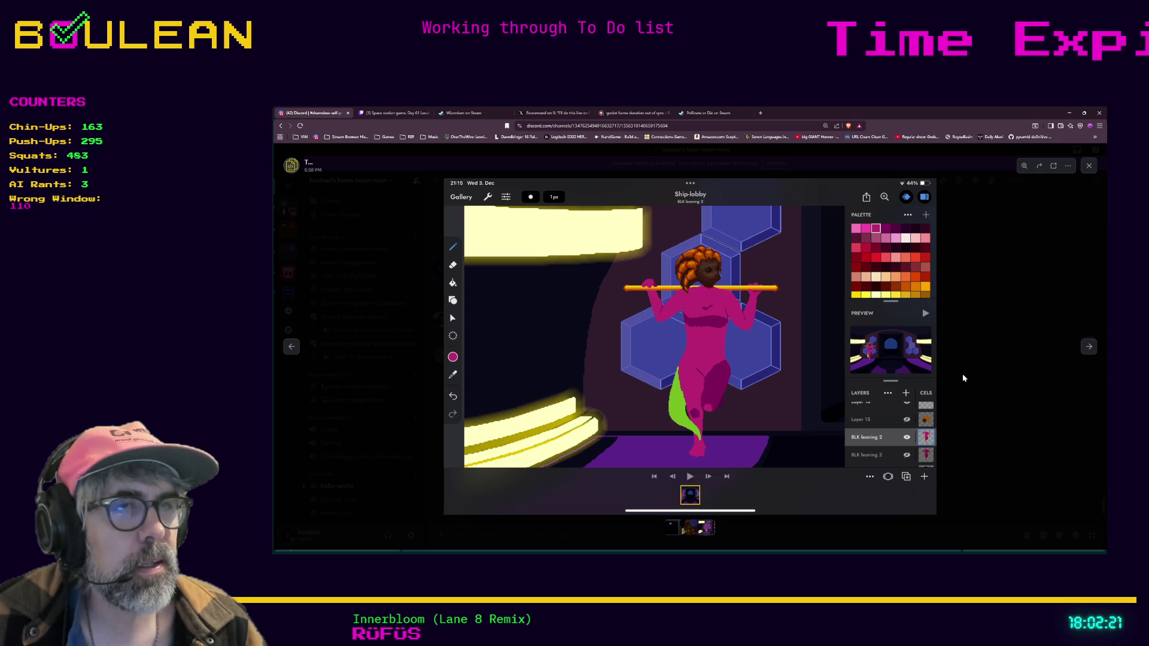
left_click(294, 356)
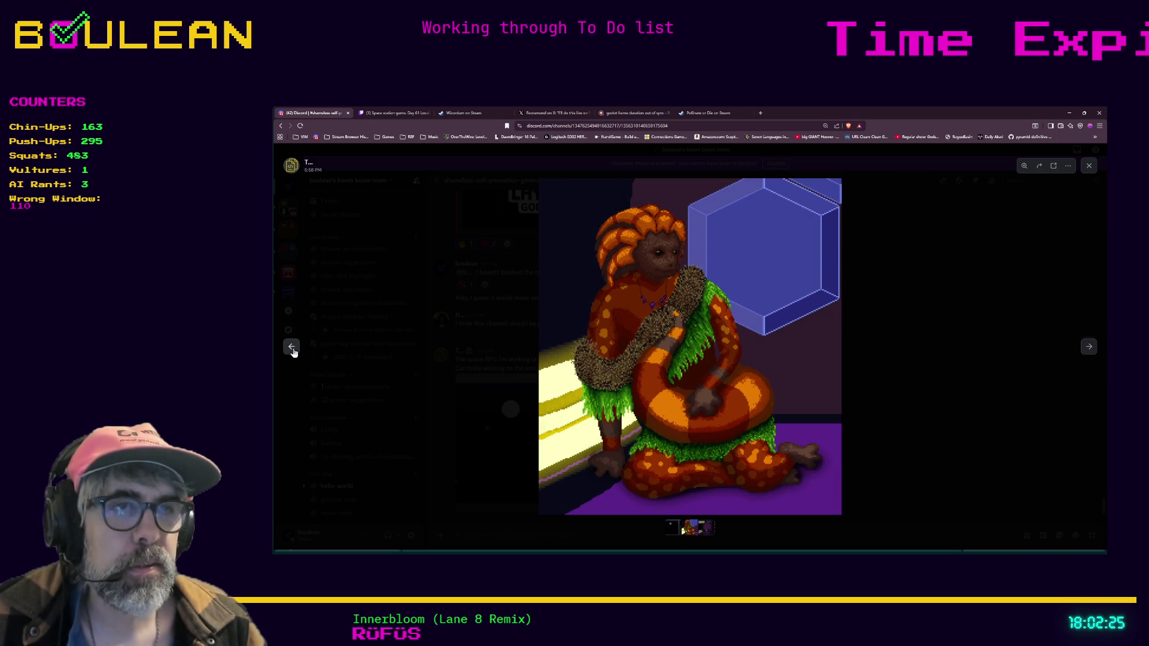
left_click(293, 350)
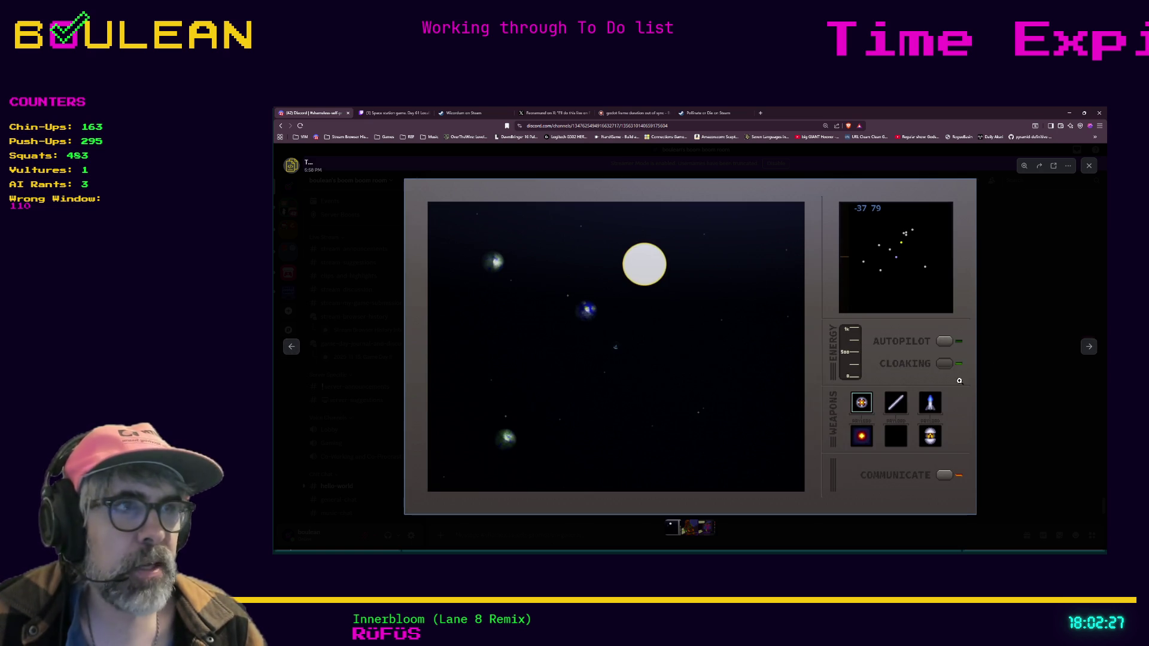
left_click(1026, 403)
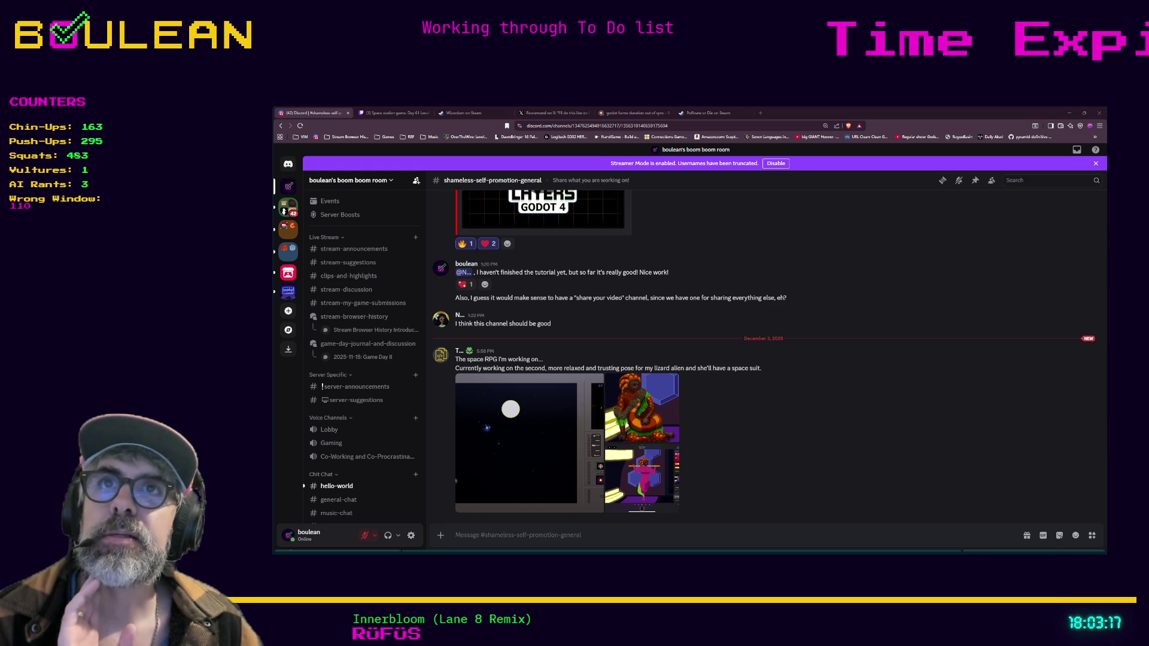
Read funny-haha-and-memes, enlarging and closing the GIF pronunciation meme.
scroll(359, 371, "down", 2)
scroll(359, 371, "down", 1)
left_click(369, 477)
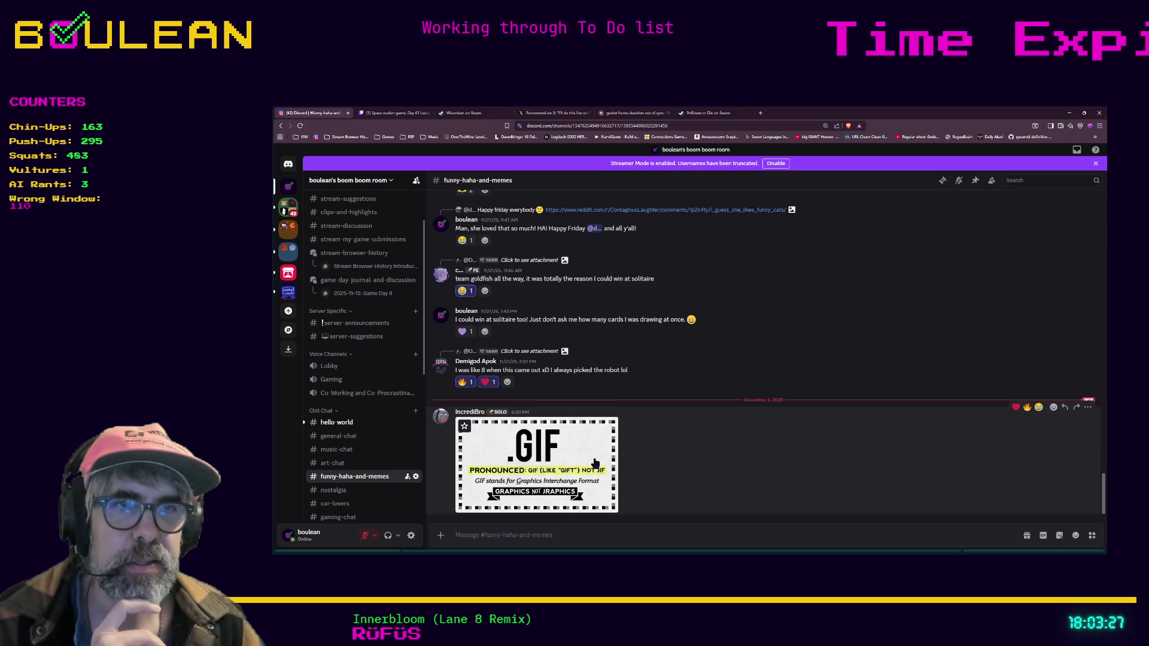
left_click(554, 474)
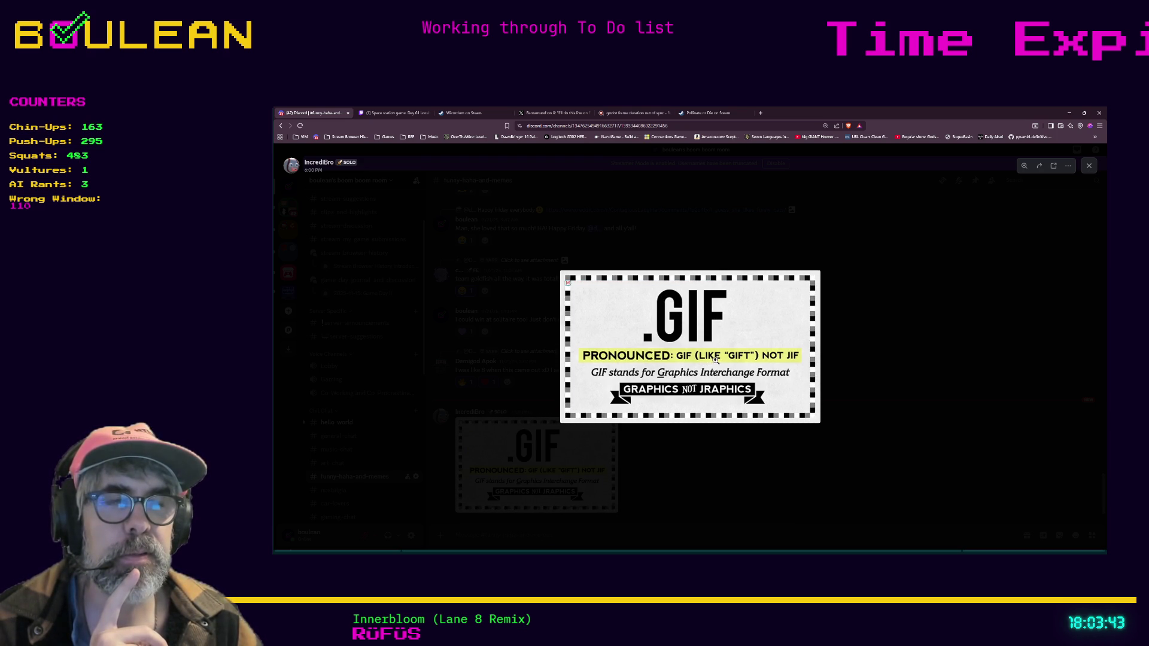
left_click(656, 470)
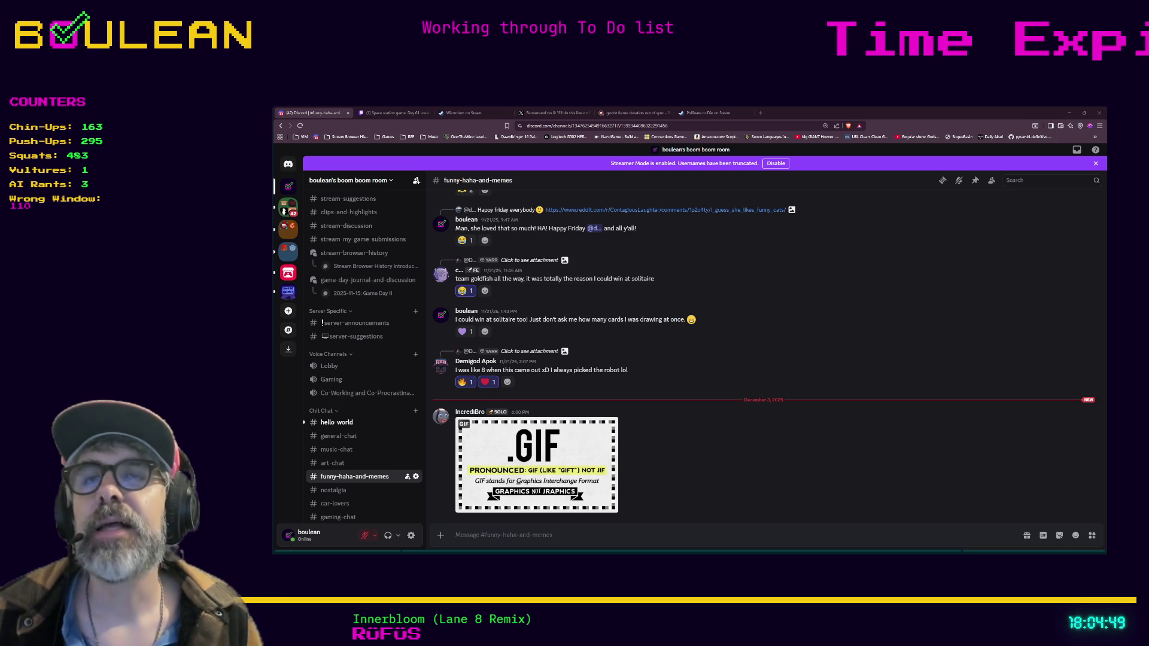
key("ctrl+t")
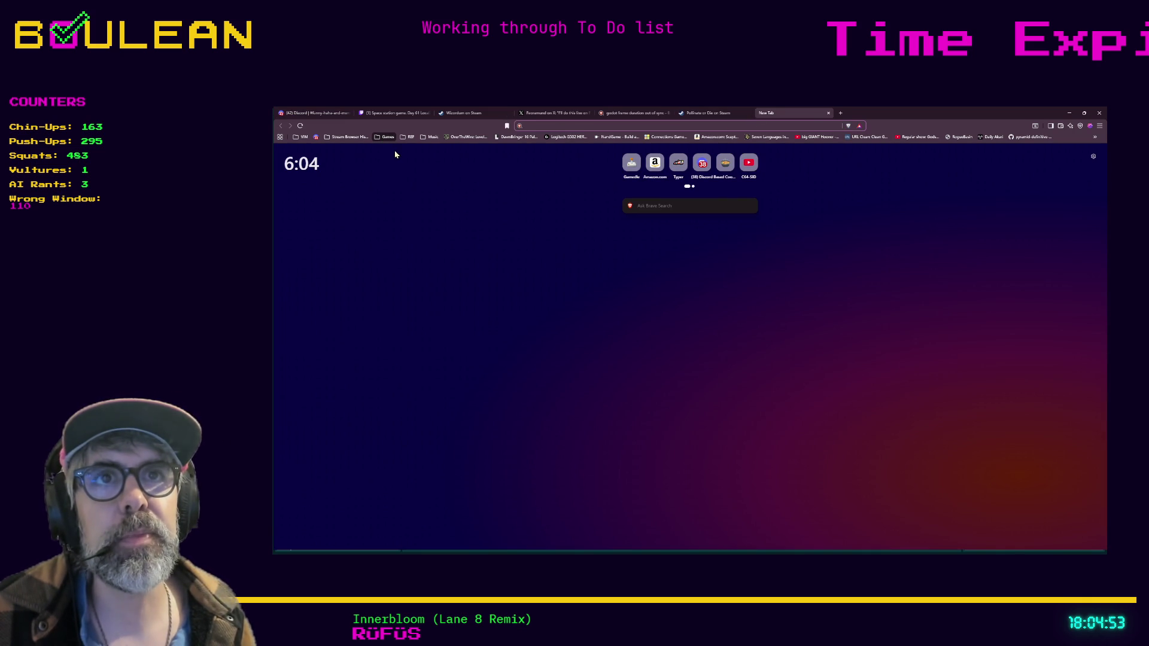
Load gamedle.wtf and start Guess unlimited on Normal difficulty in fullscreen.
type("gamedle")
key("Return")
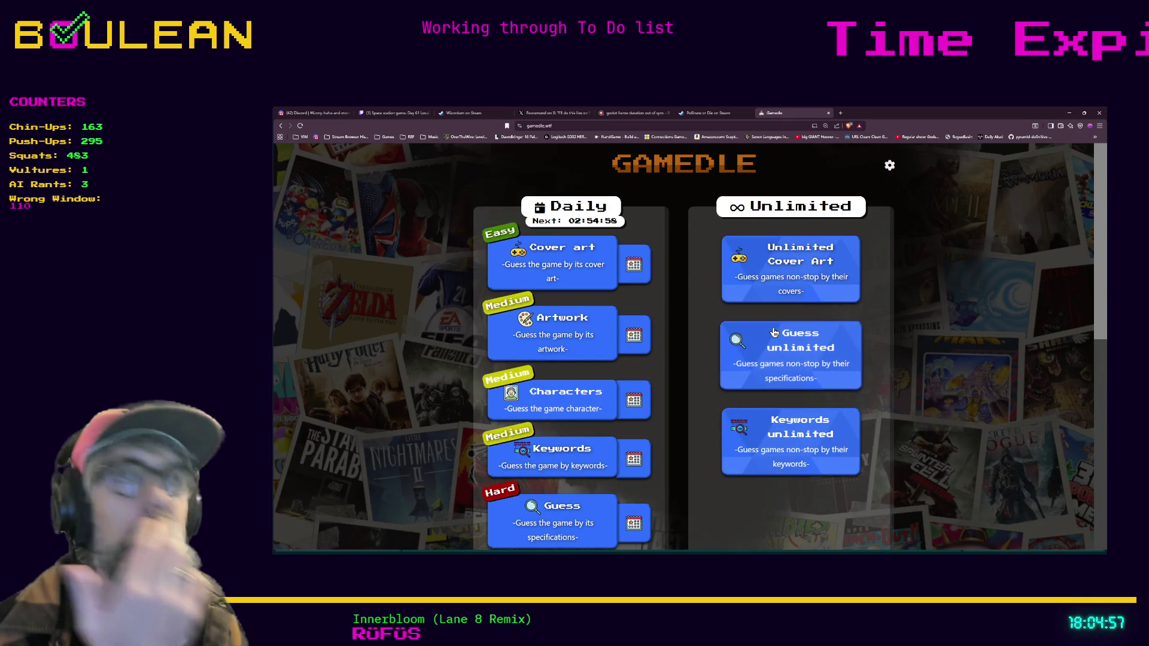
left_click(836, 361)
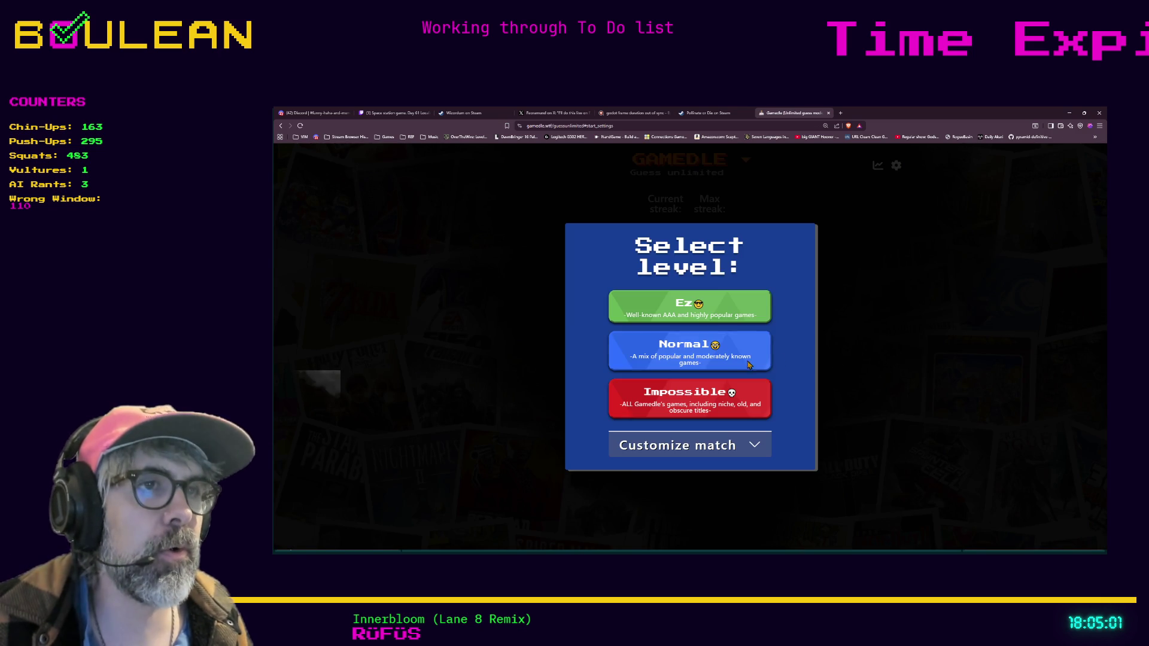
left_click(661, 351)
key("F11")
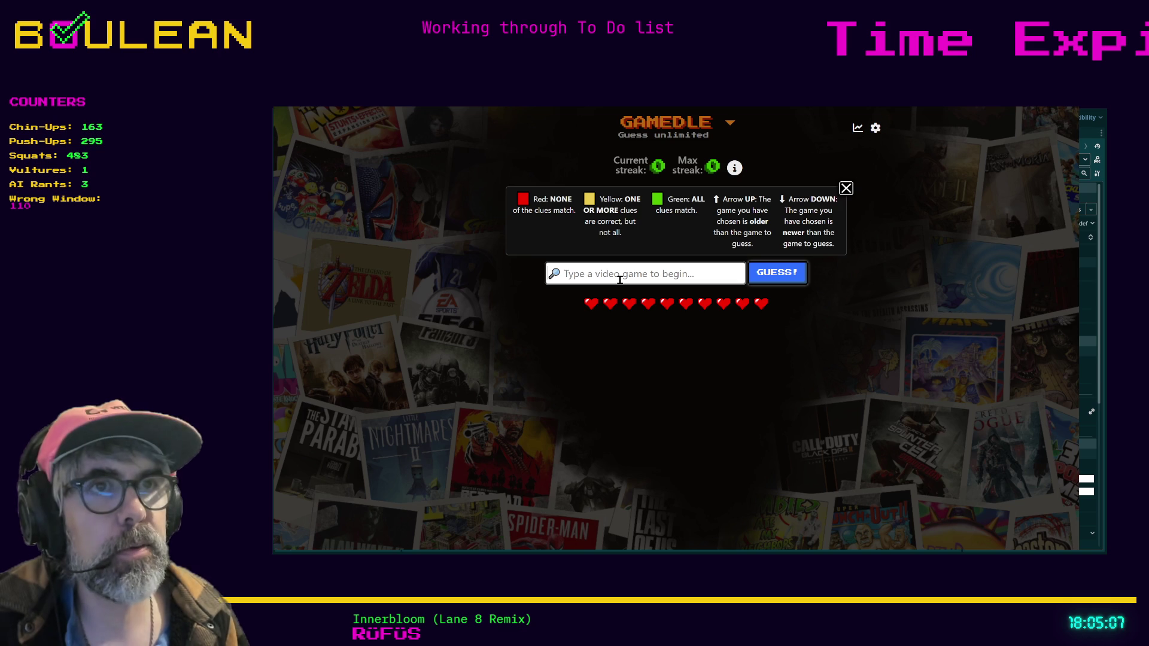
Submit The Outer Worlds as the first guess.
type("outer w")
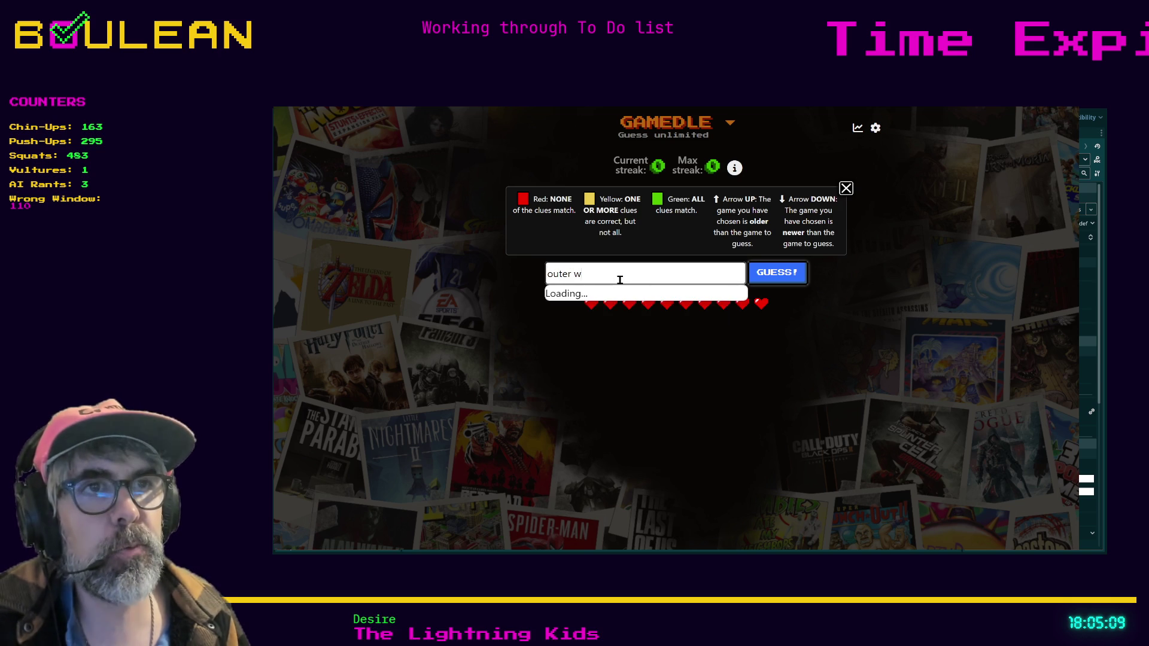
type("orl")
left_click(636, 302)
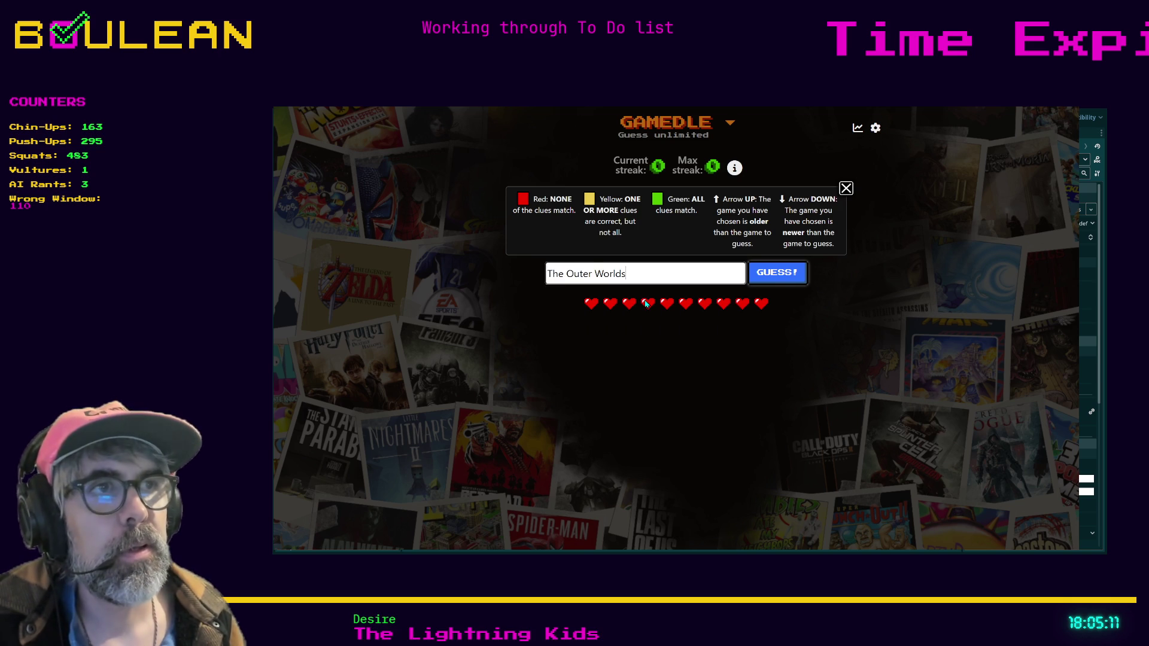
left_click(783, 282)
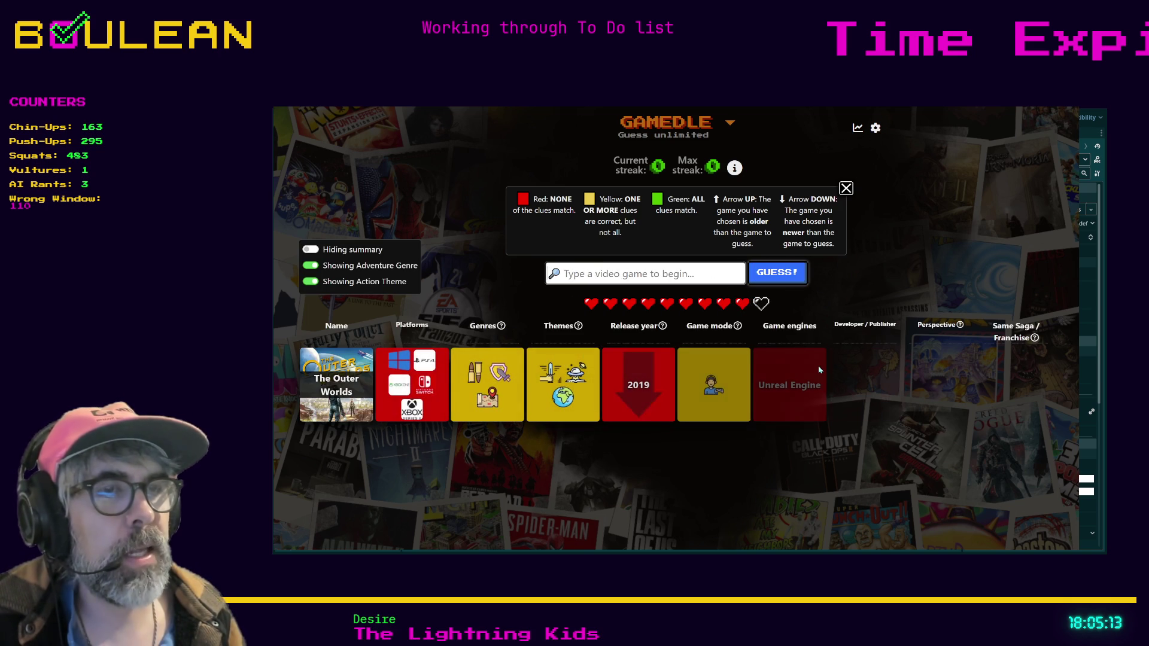
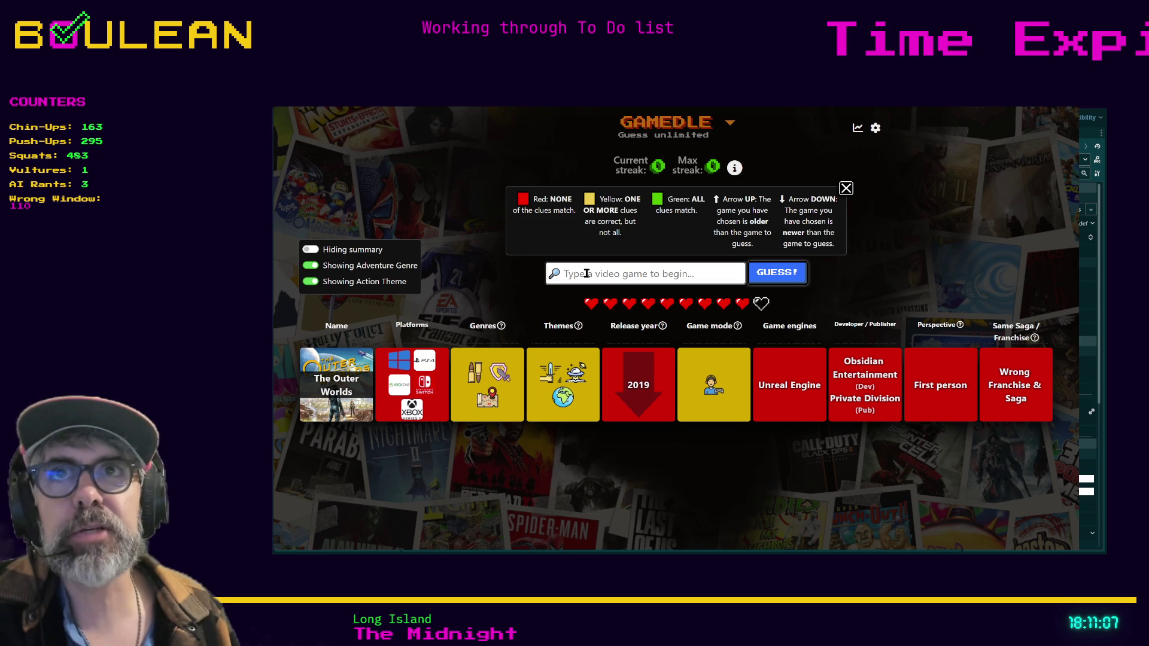
Search 'Pokemon g' and submit Pokemon GO as a Gamedle guess.
type("Pokemon gO")
left_click(610, 306)
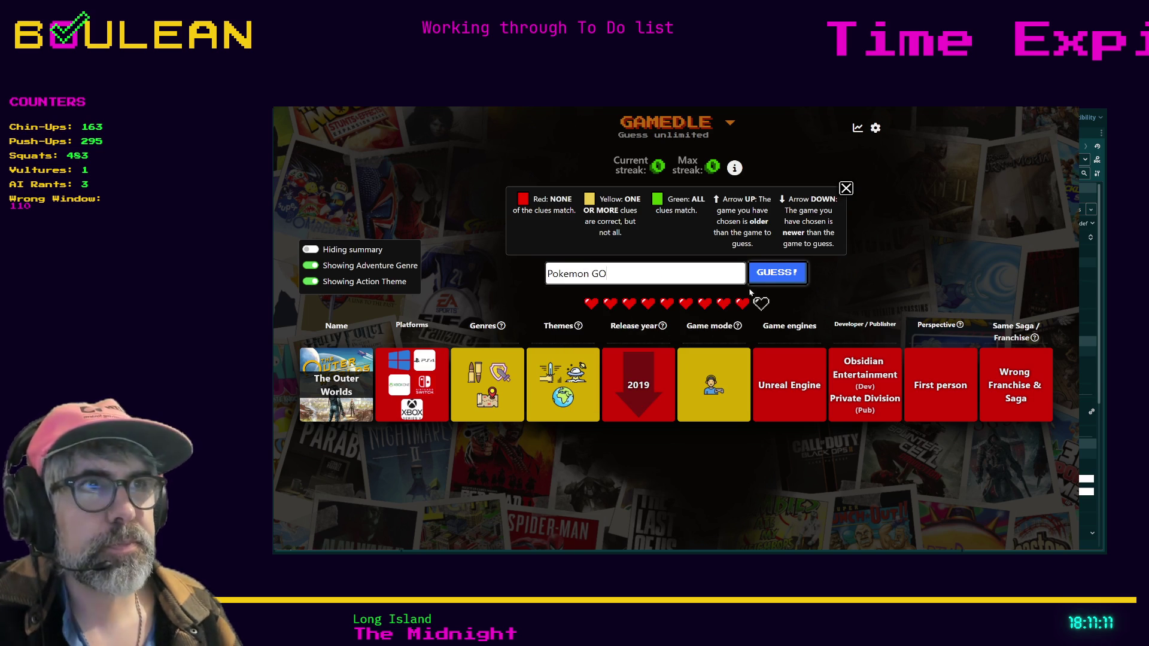
left_click(768, 279)
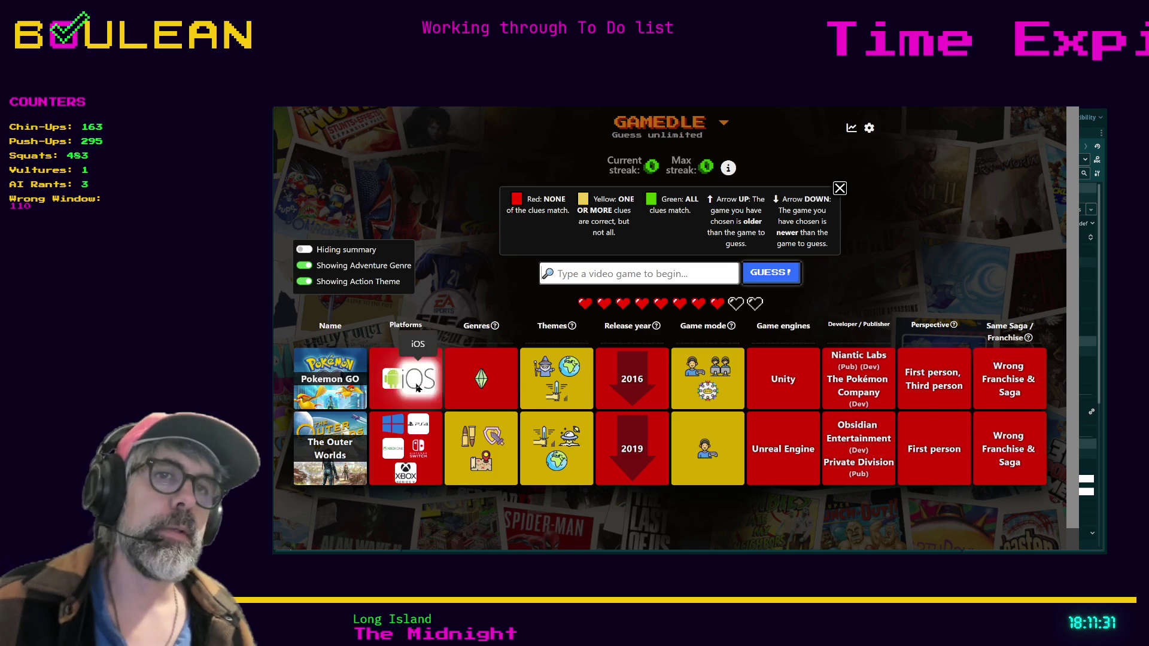
Read the labels of the clue icons on the existing Pokemon GO and The Outer Worlds rows.
mouse_move(478, 391)
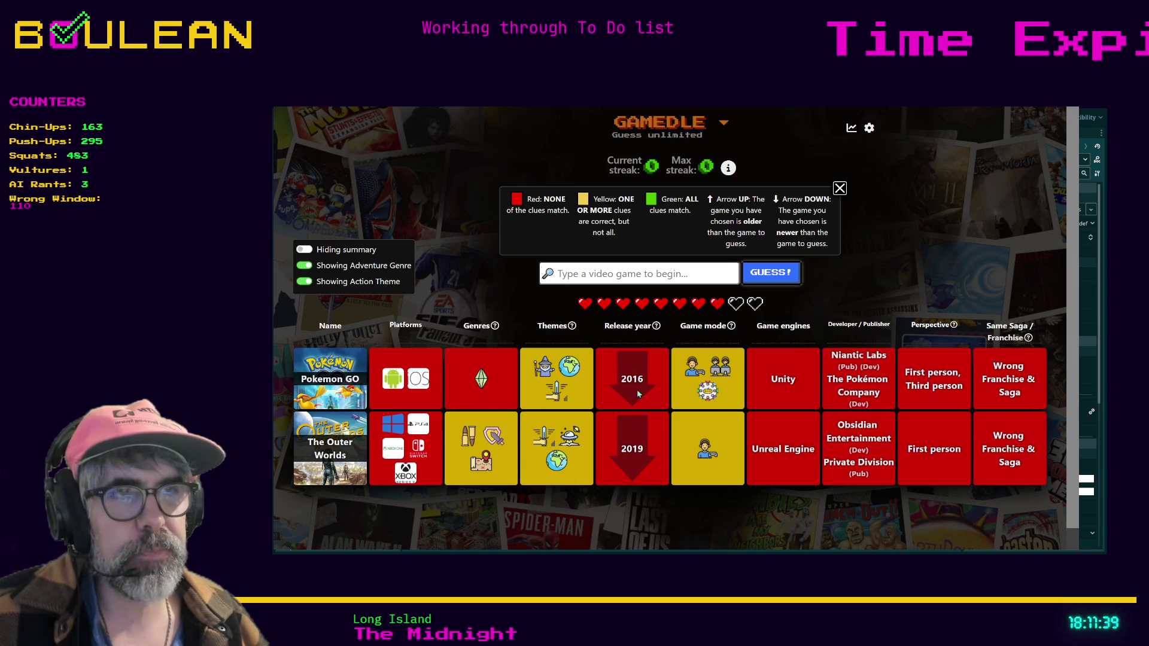
mouse_move(469, 444)
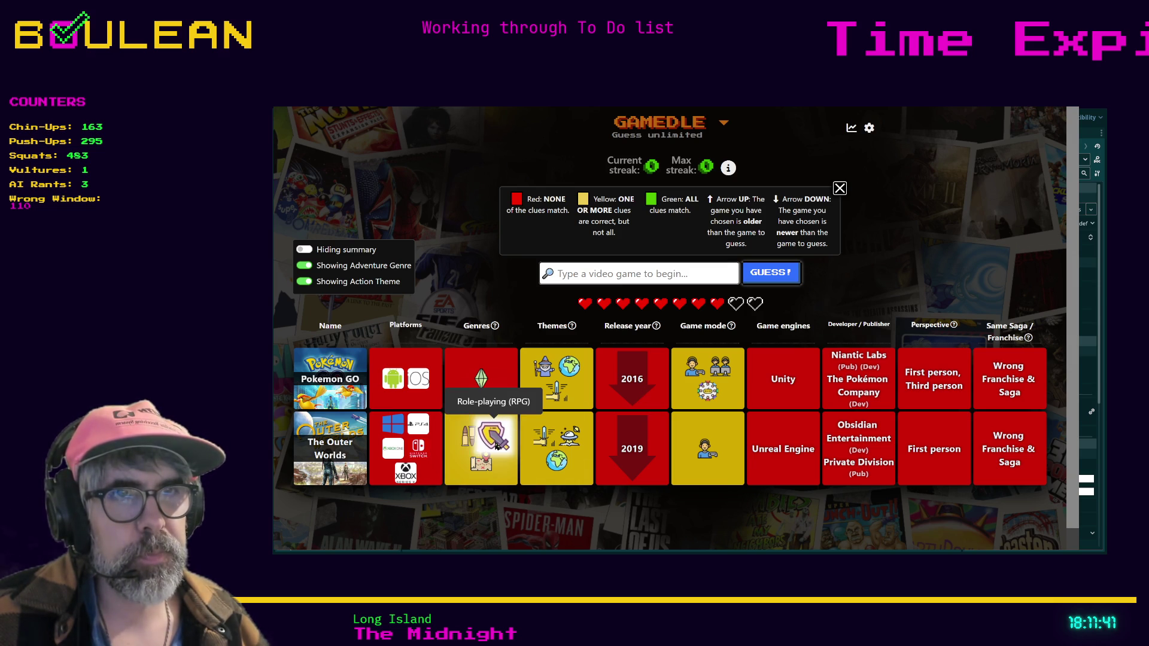
mouse_move(486, 465)
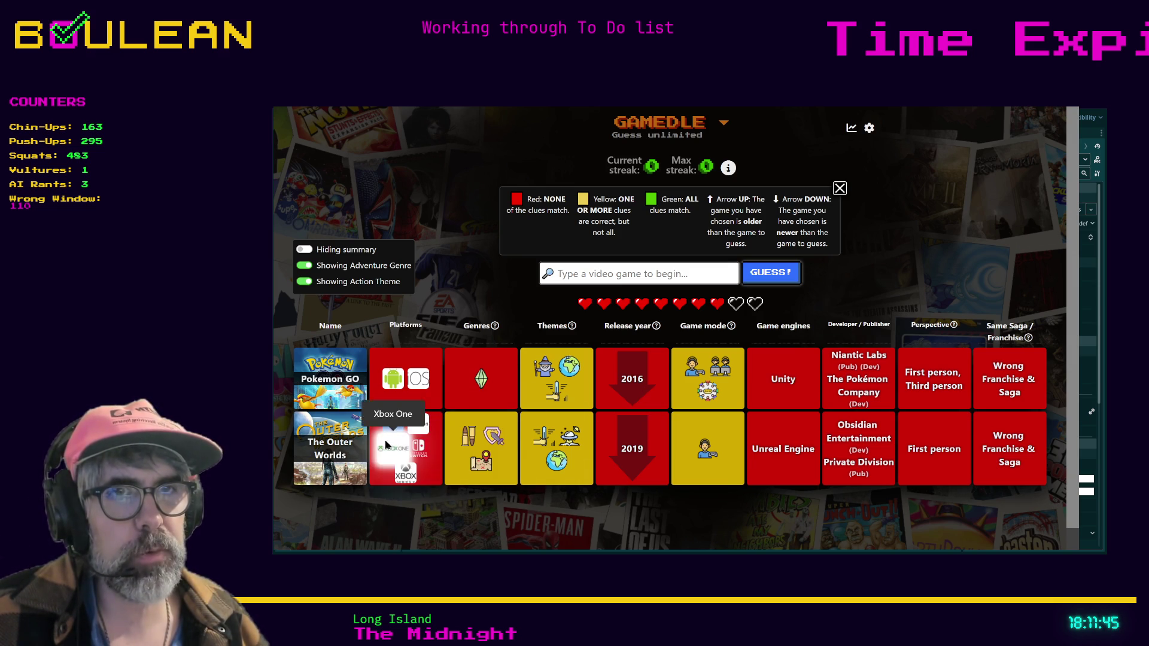
mouse_move(398, 430)
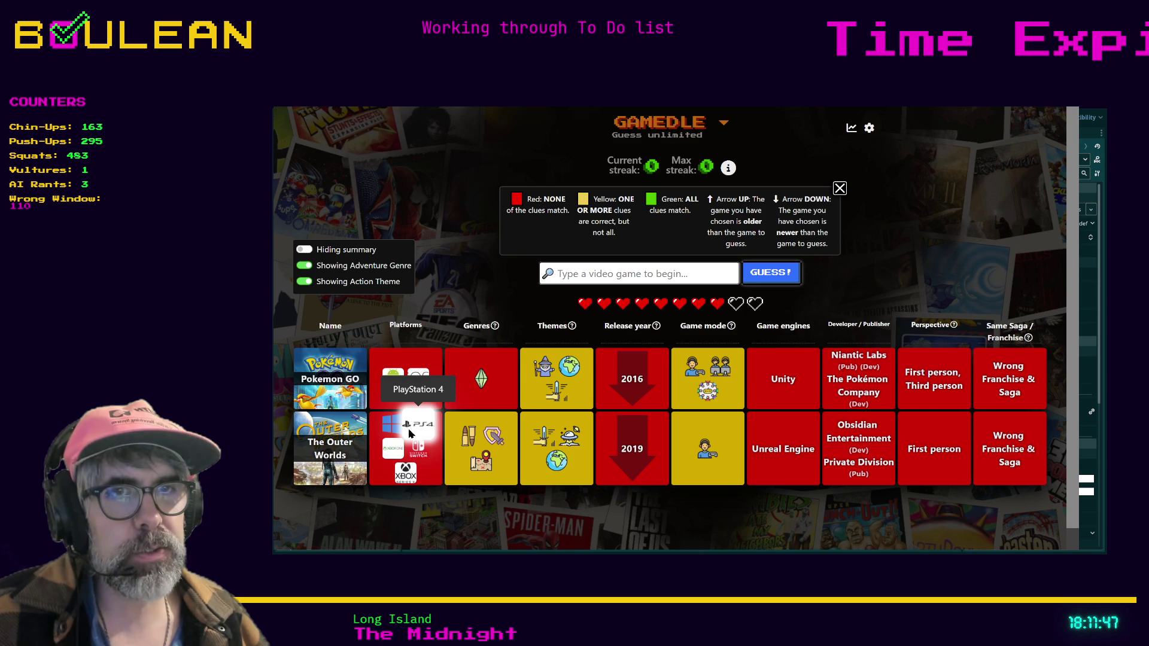
mouse_move(407, 458)
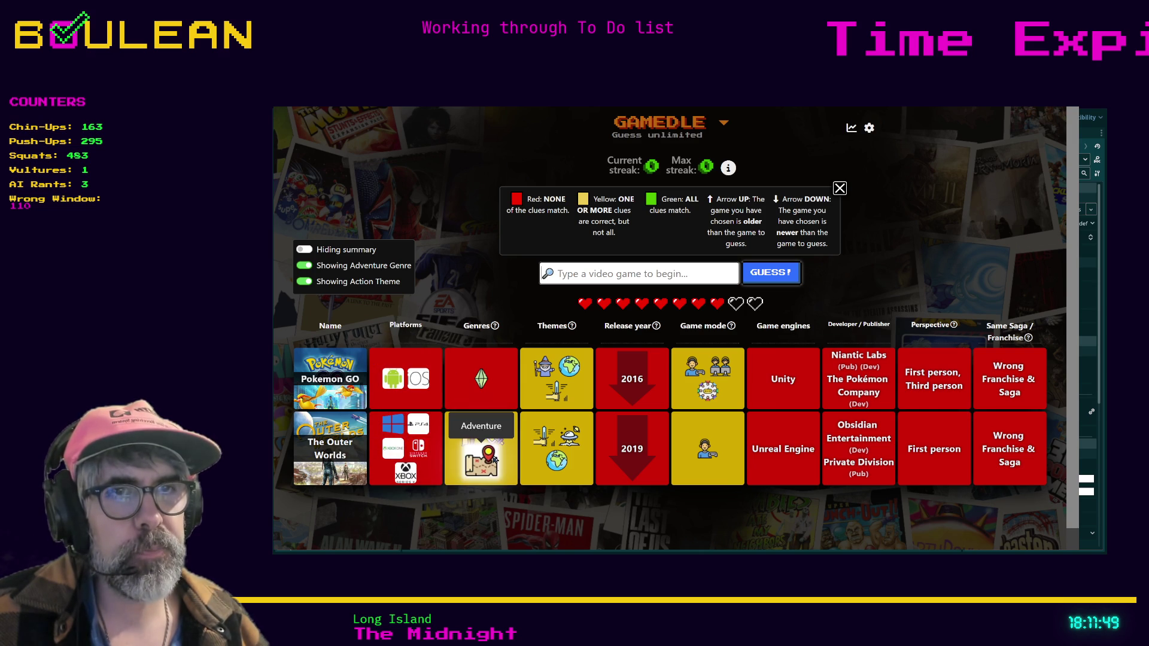
mouse_move(561, 464)
type("Pong")
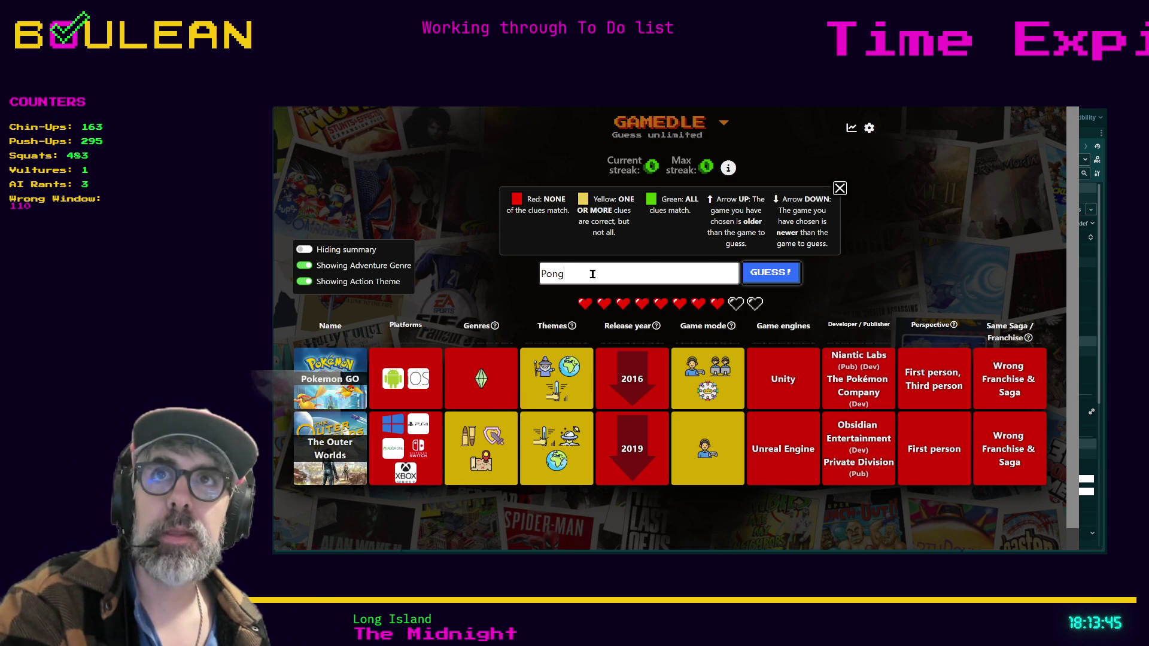
Submit Pong as the third guess, revealing the Action theme match and a 1972–2016 range.
left_click(777, 281)
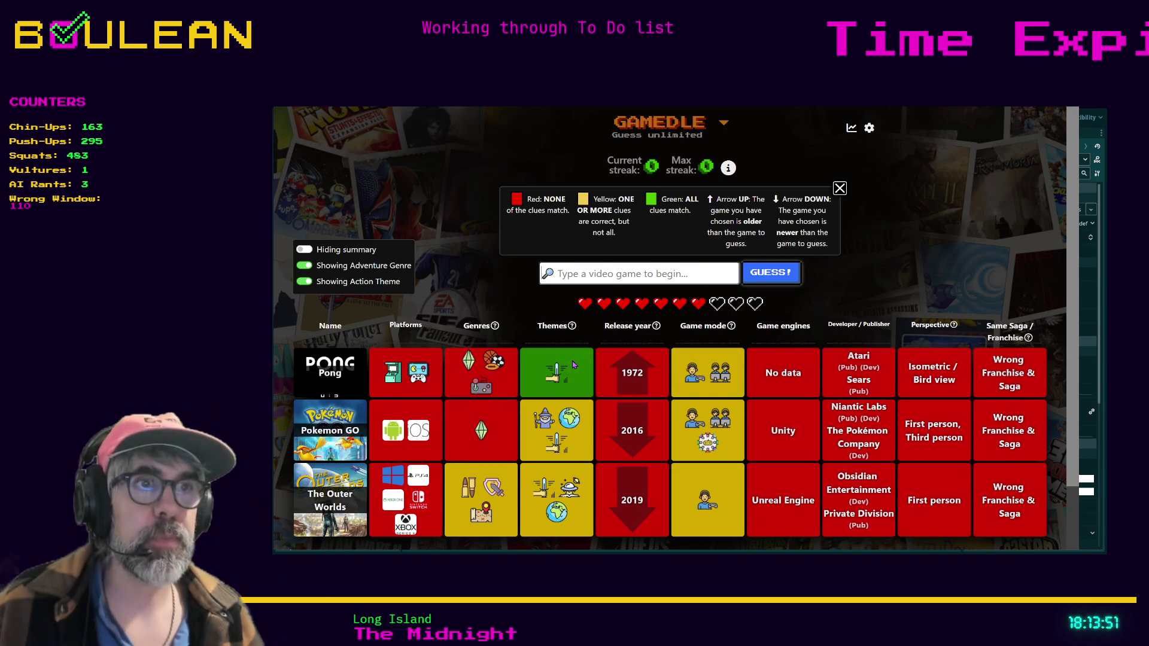
scroll(573, 364, "down", 1)
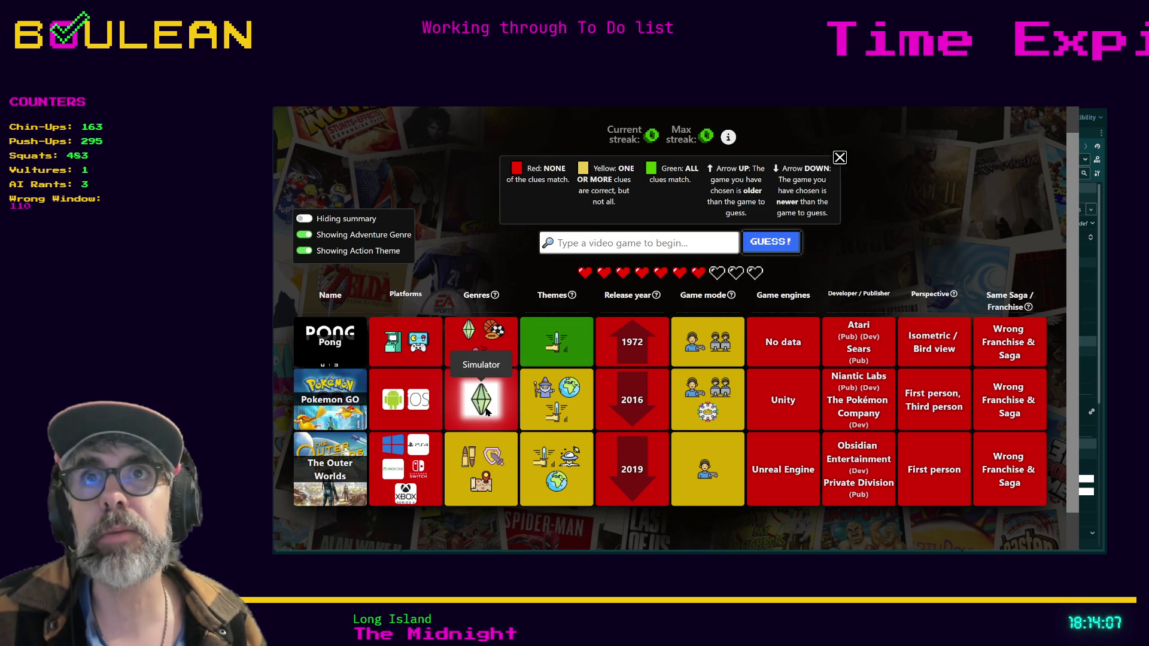
mouse_move(481, 306)
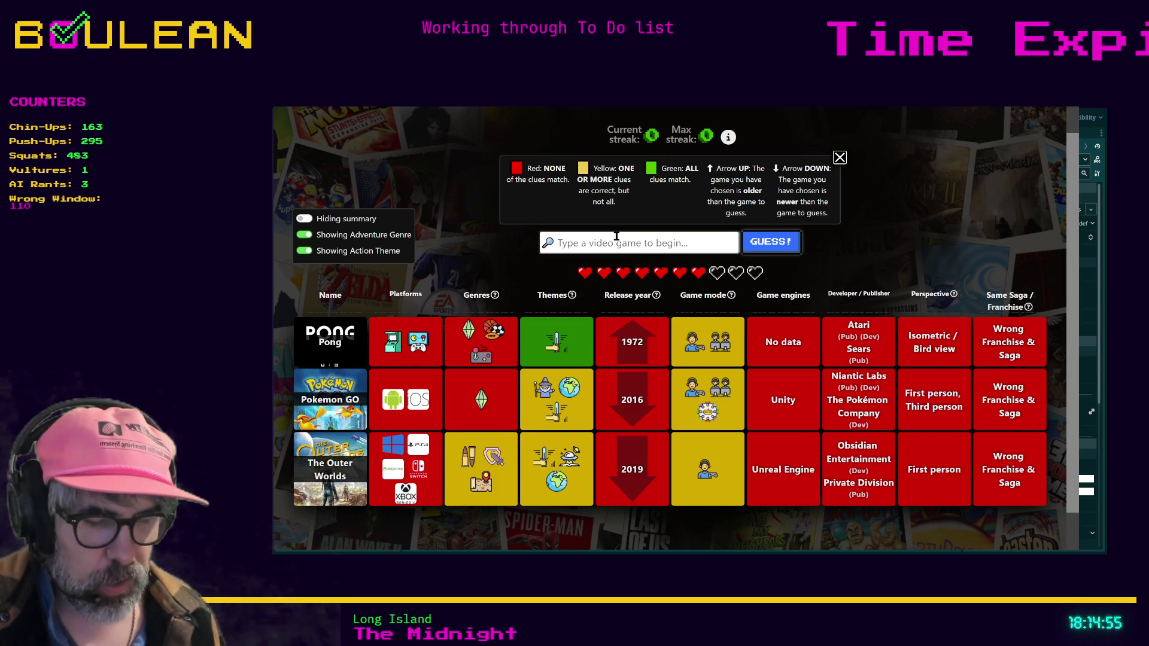
Try Super Mario 64 and then Wii Fit in the Gamedle guess box.
type("Mario 64")
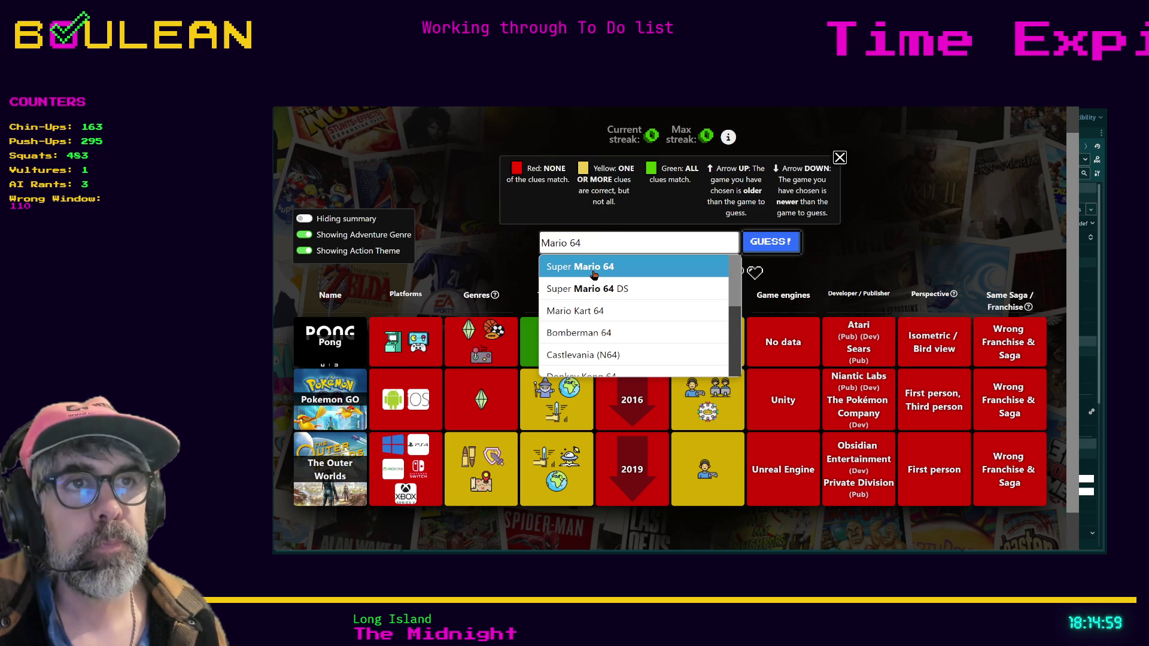
left_click(595, 274)
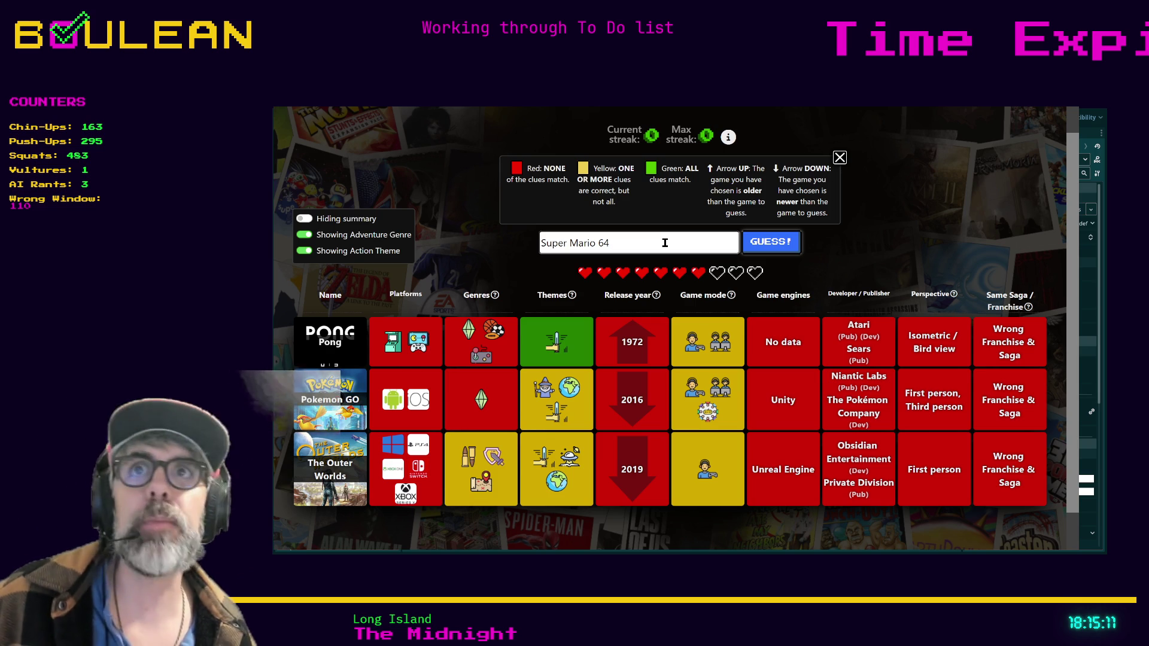
triple_click(664, 242)
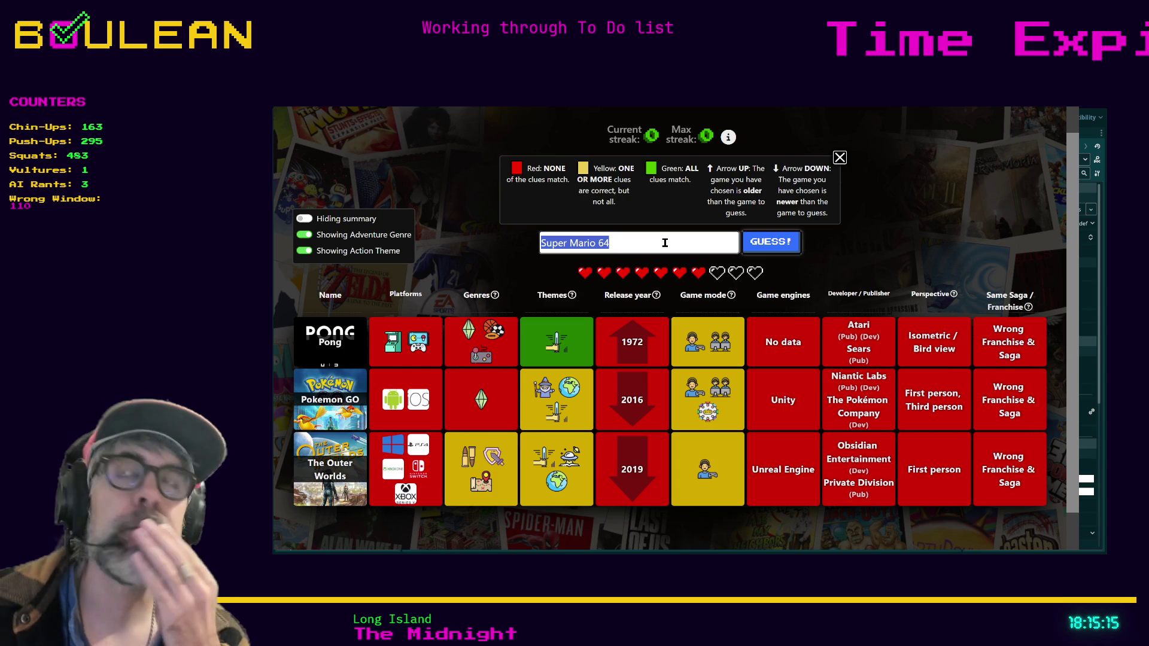
type("Wii Fit")
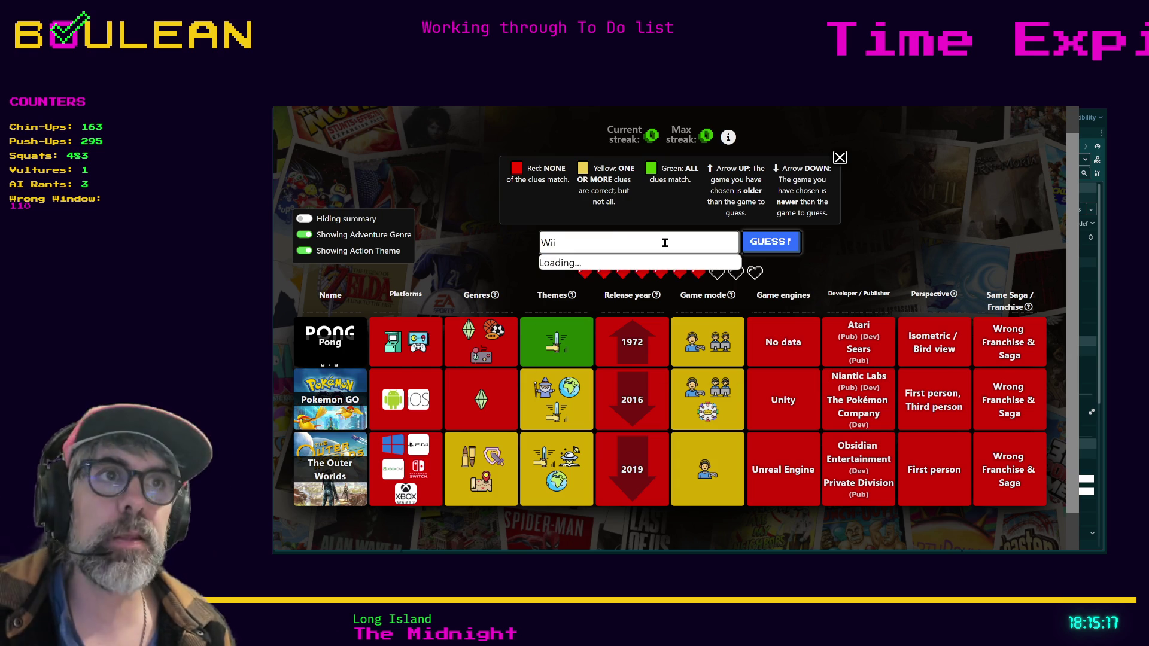
left_click(609, 266)
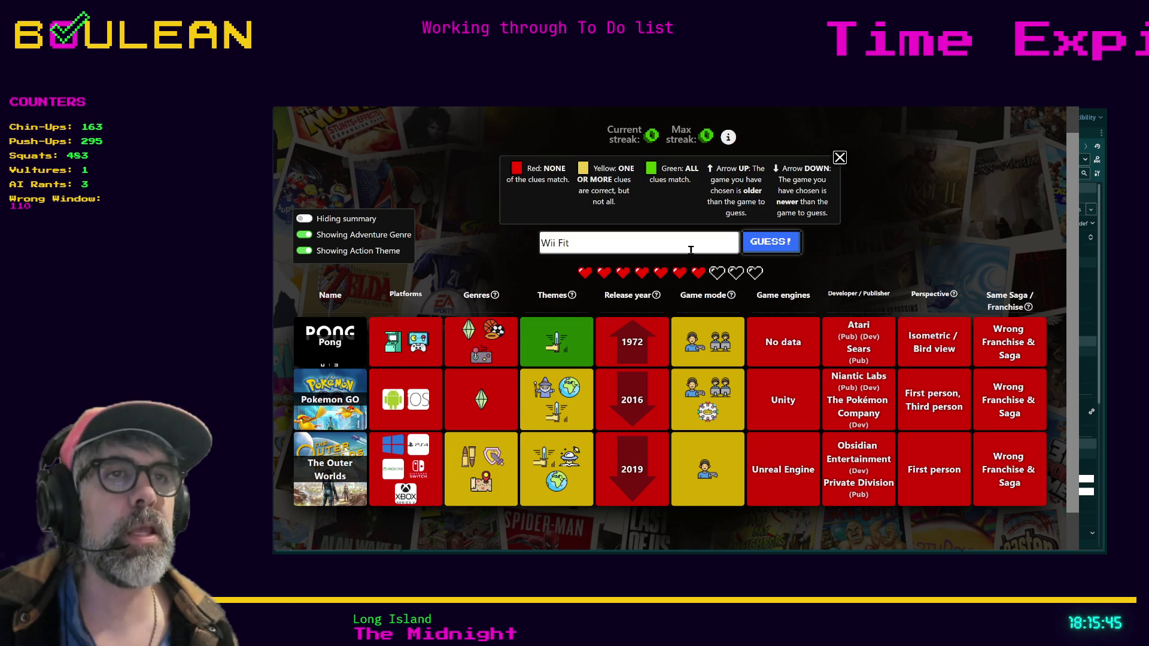
Try Super Mario World, then choose Super Mario Bros. 3 from the 'Mario bro' suggestions.
triple_click(690, 250)
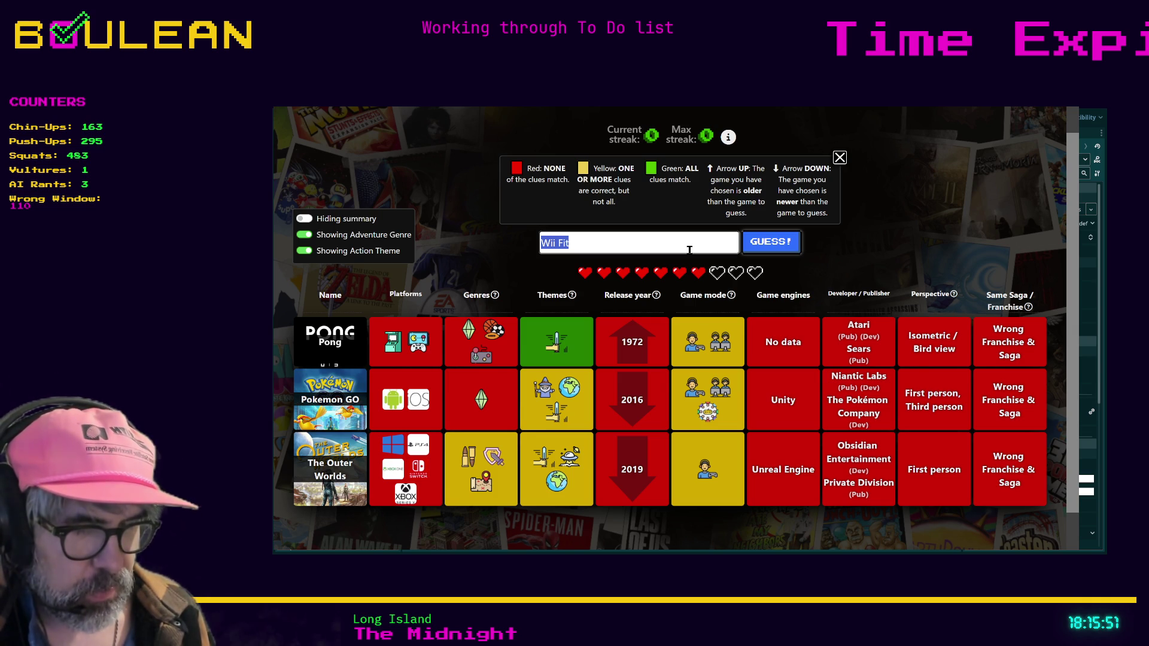
type("Super Mario World")
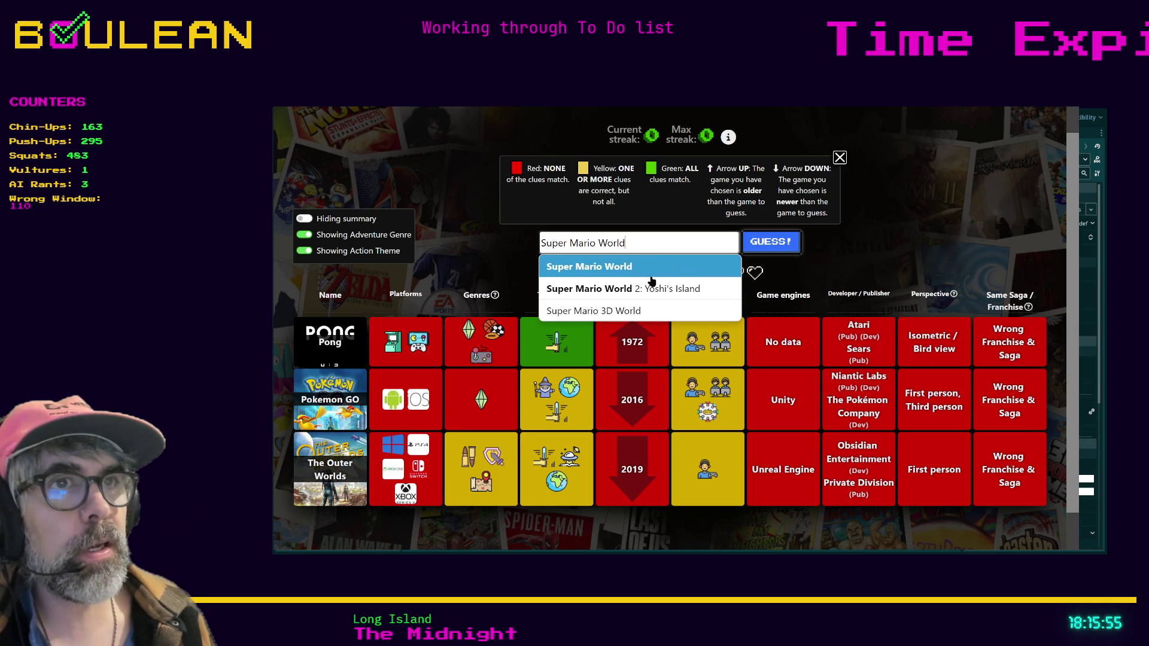
left_click(607, 267)
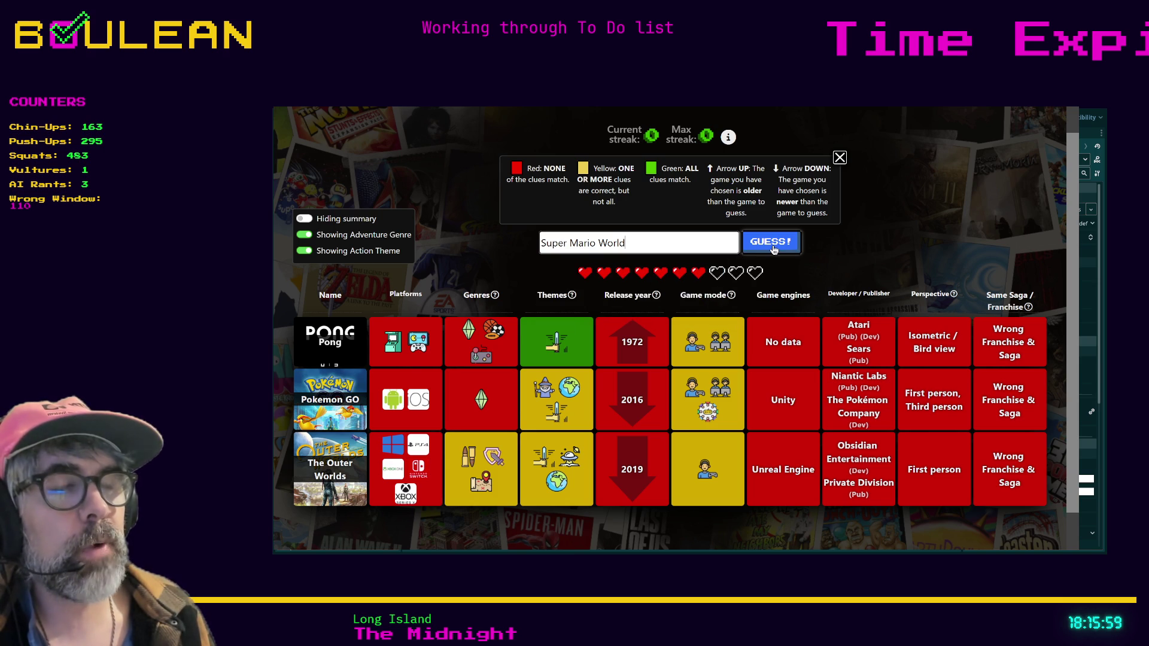
double_click(710, 243)
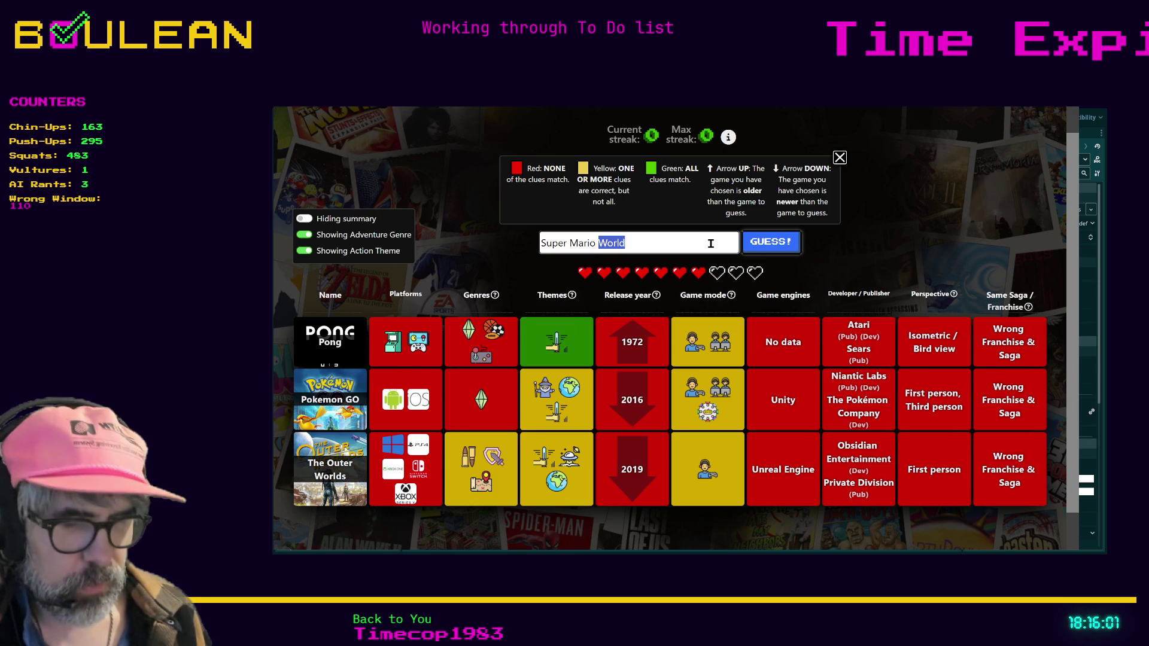
type("Brother")
key("ctrl+a")
type("Mario")
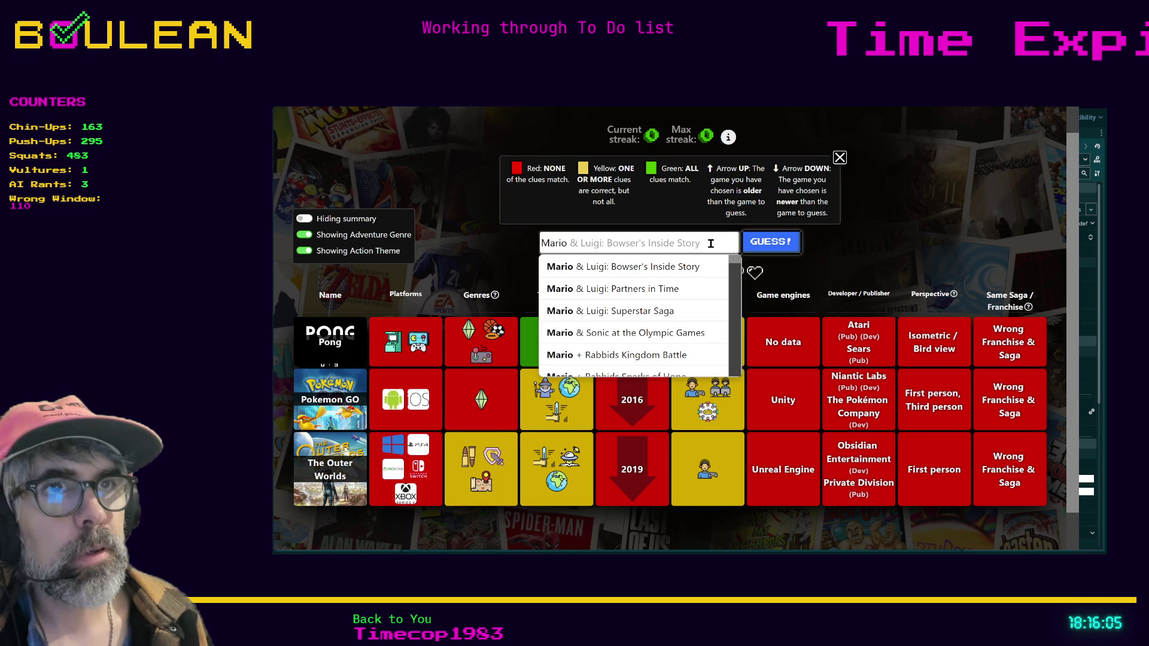
type(" bros")
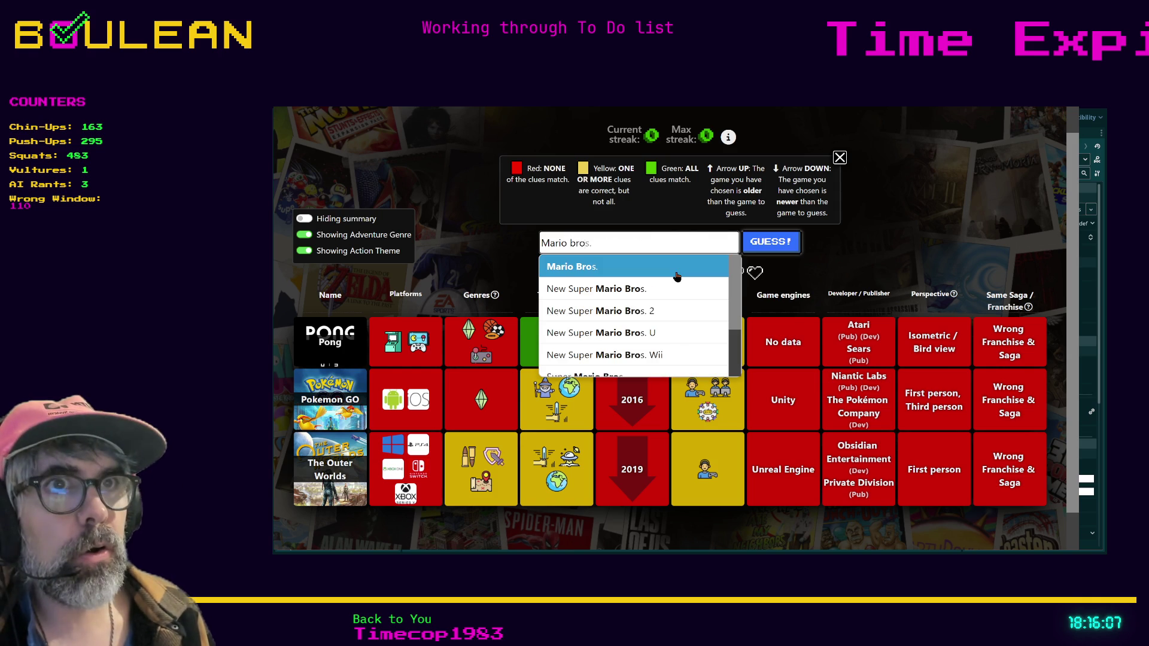
scroll(676, 277, "down", 3)
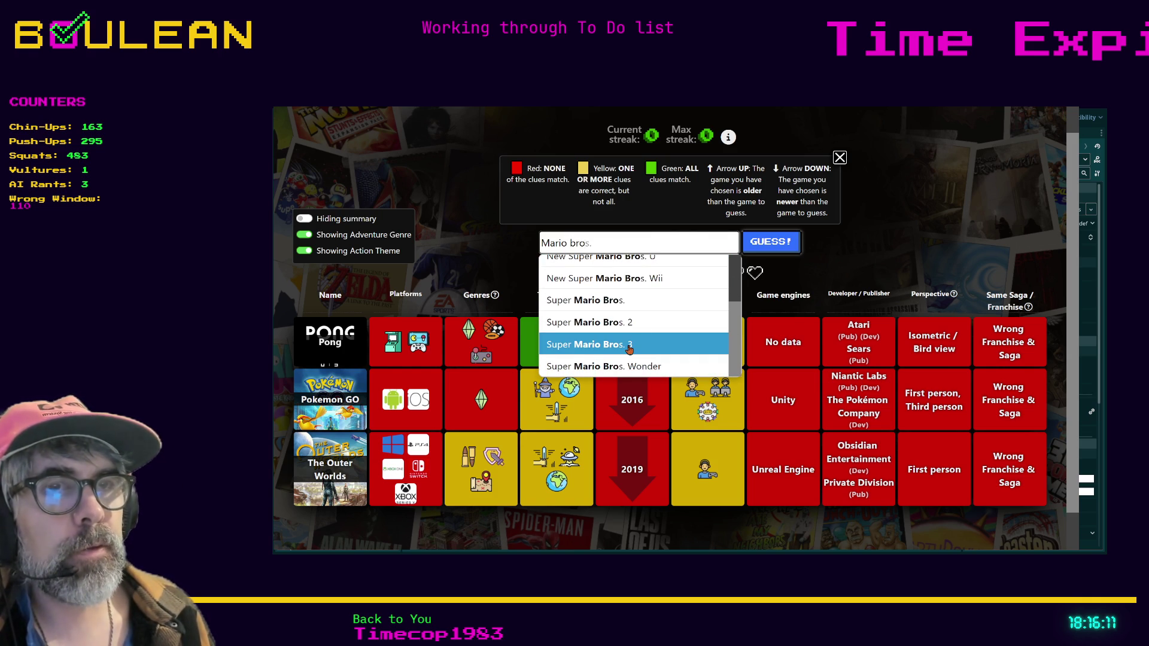
left_click(629, 345)
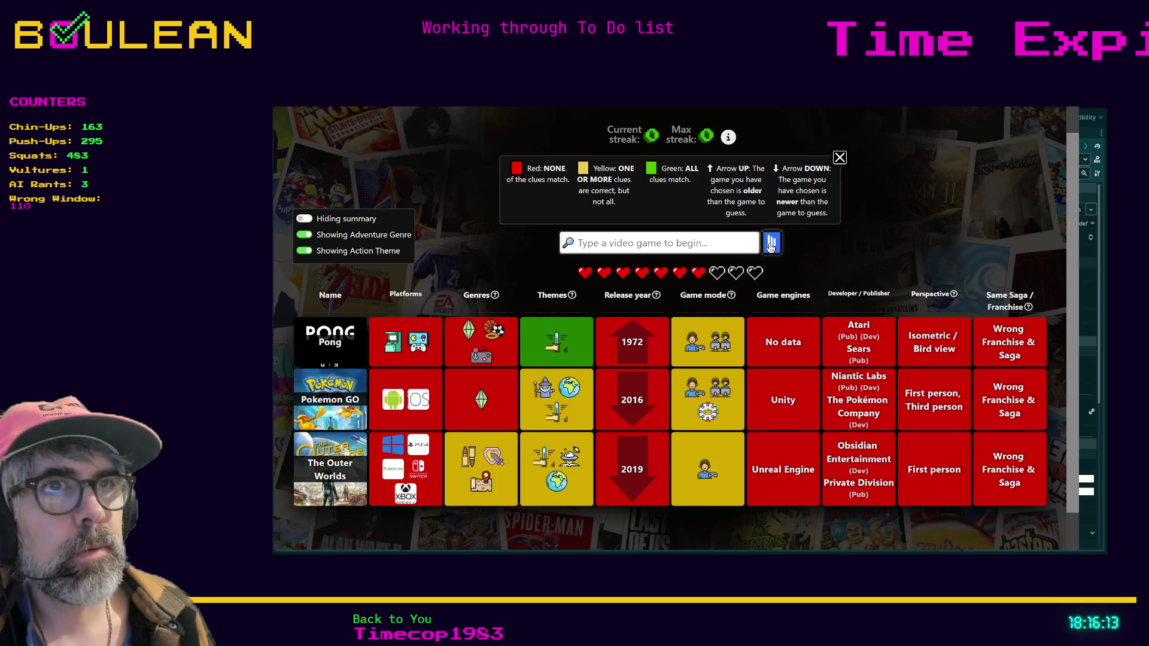
left_click(771, 245)
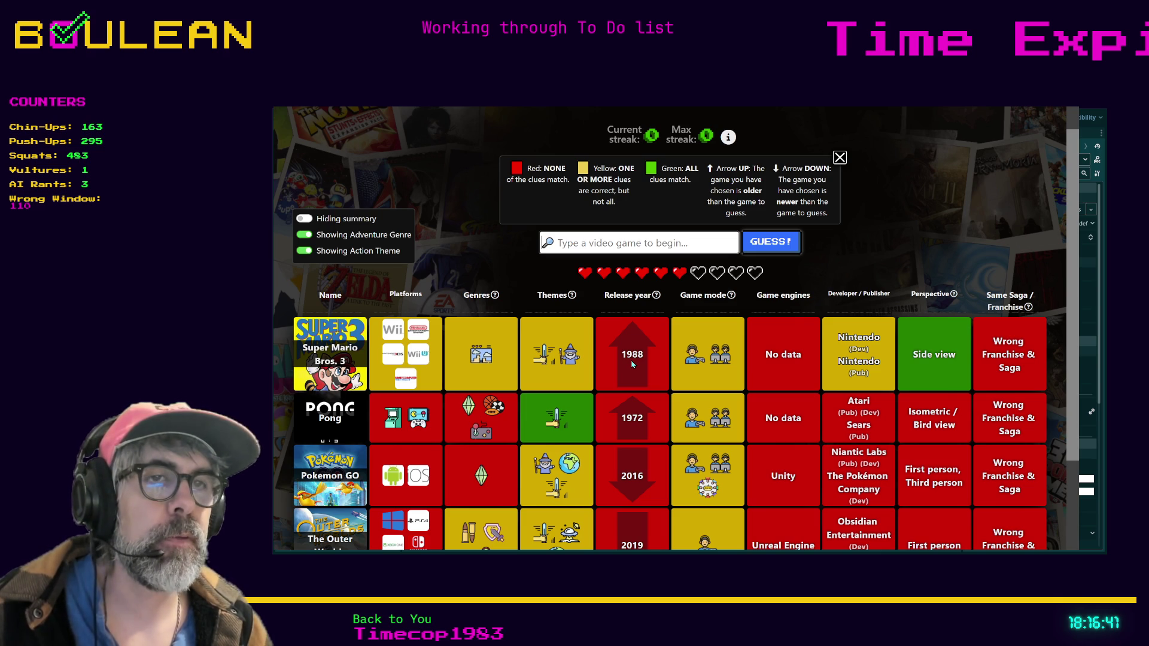
scroll(632, 364, "down", 1)
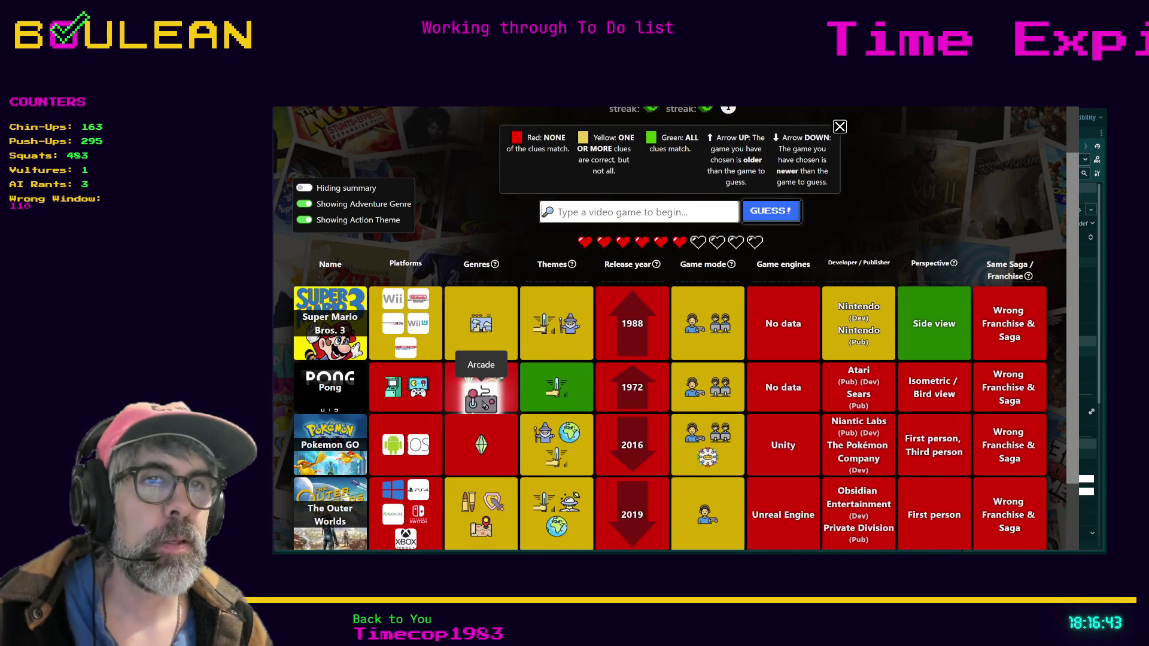
mouse_move(490, 383)
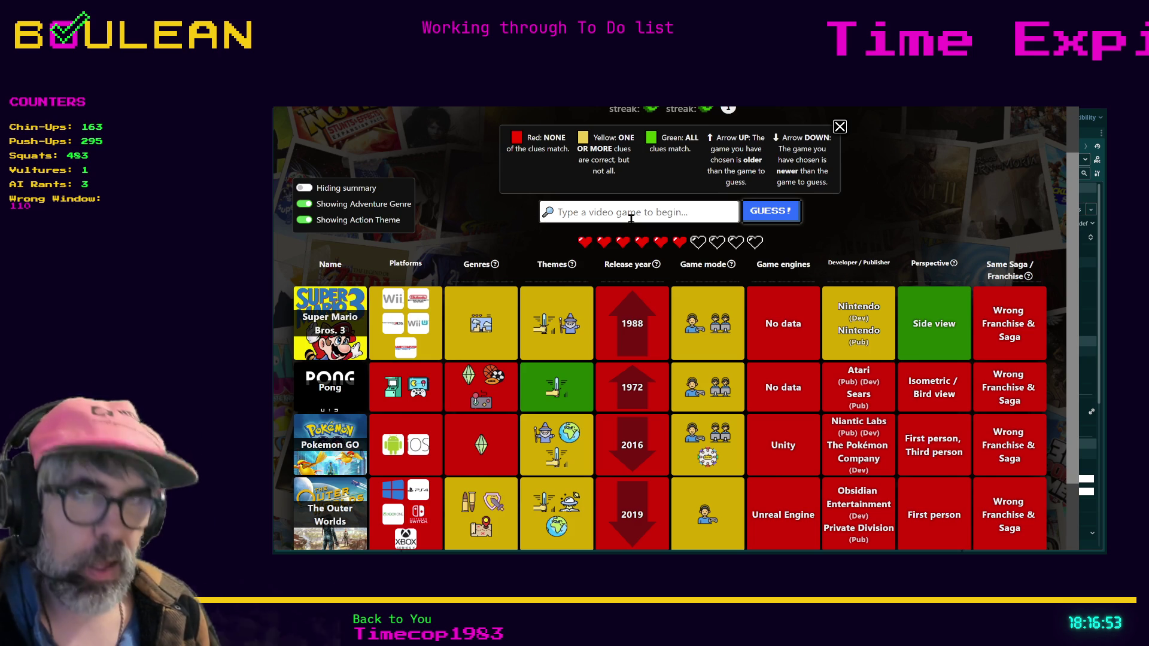
Guess Super Smash Bros., then start typing 'Donkey Kong' as the next guess.
type("Super Sp")
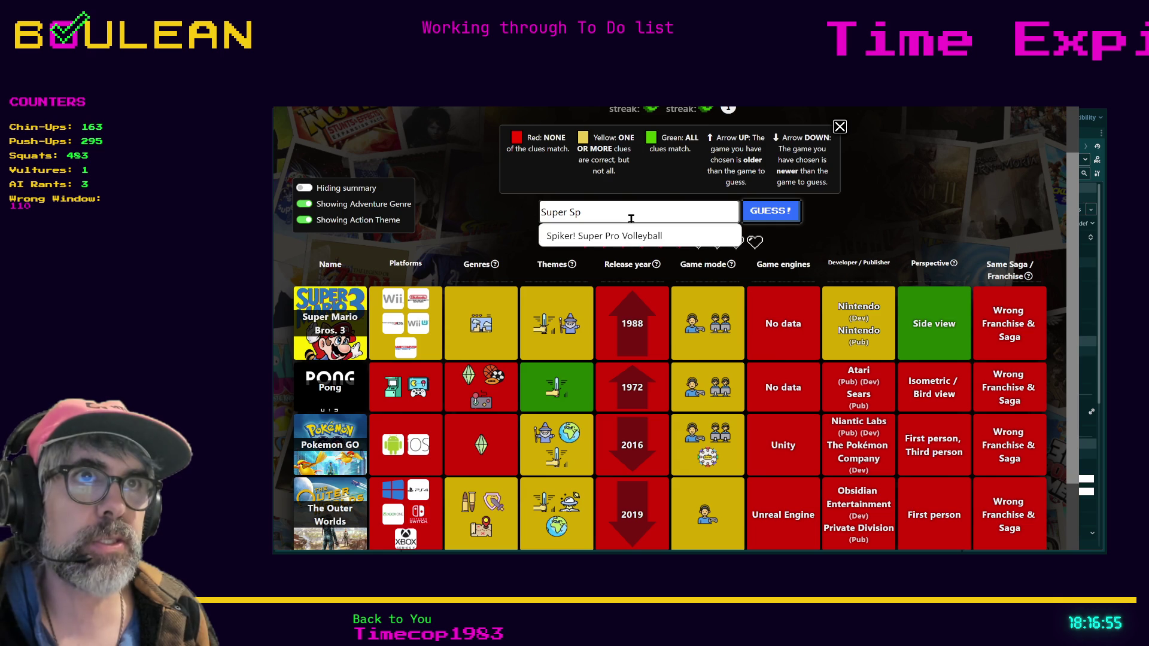
key("BackSpace")
type("ma")
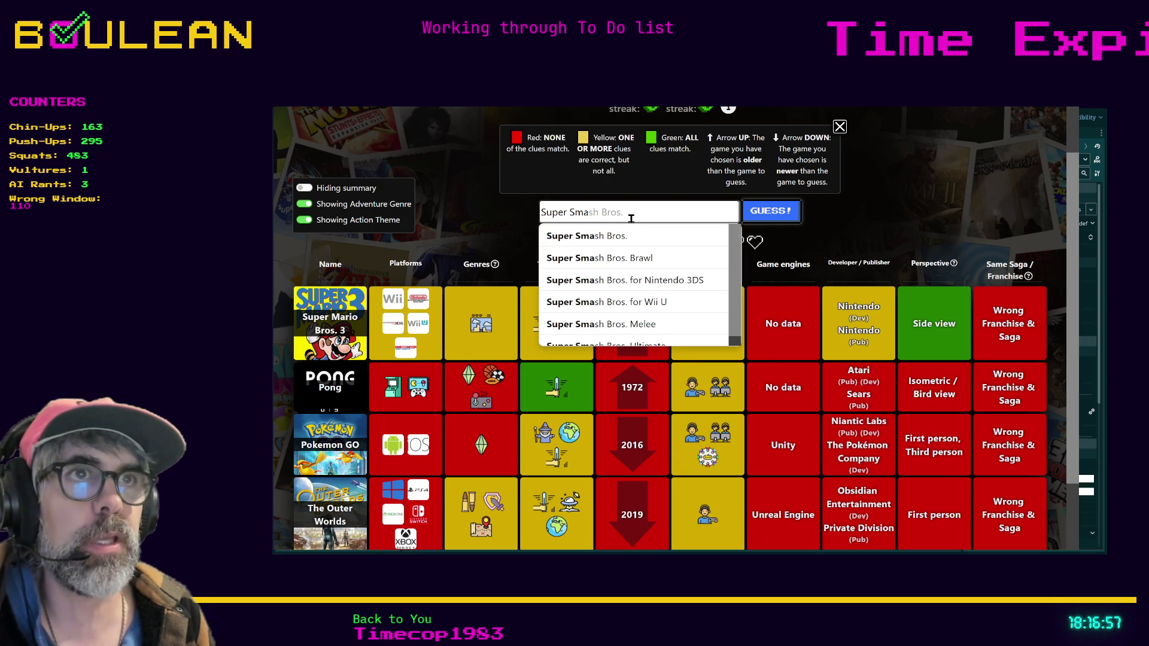
left_click(623, 236)
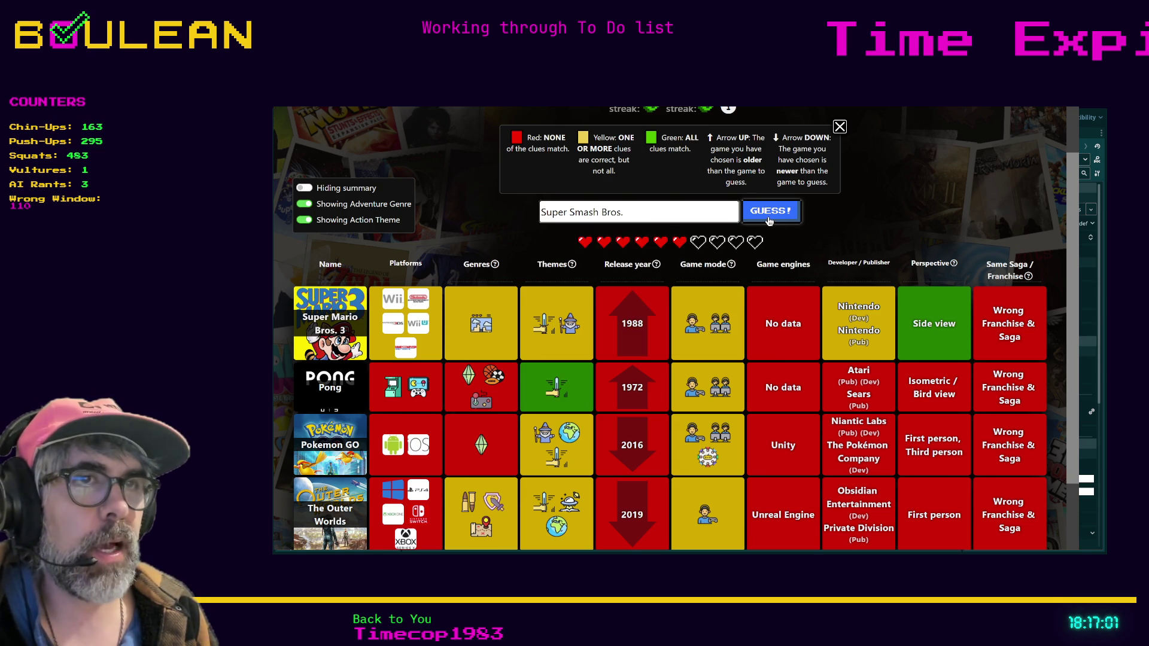
left_click(769, 221)
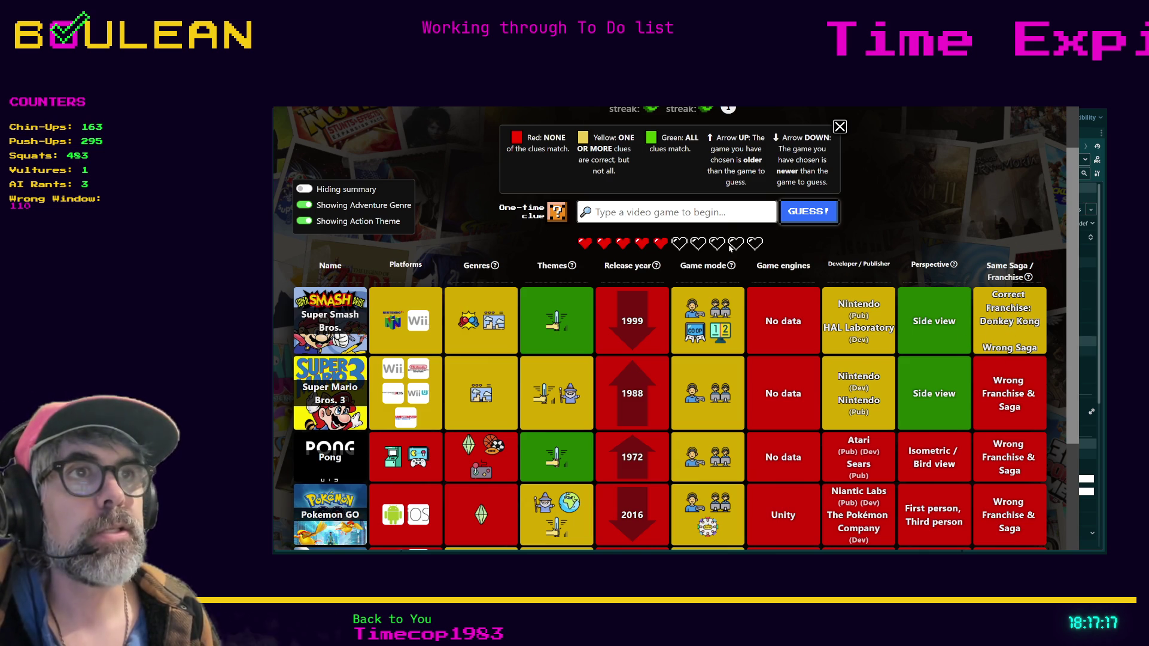
left_click(722, 219)
type("Donke")
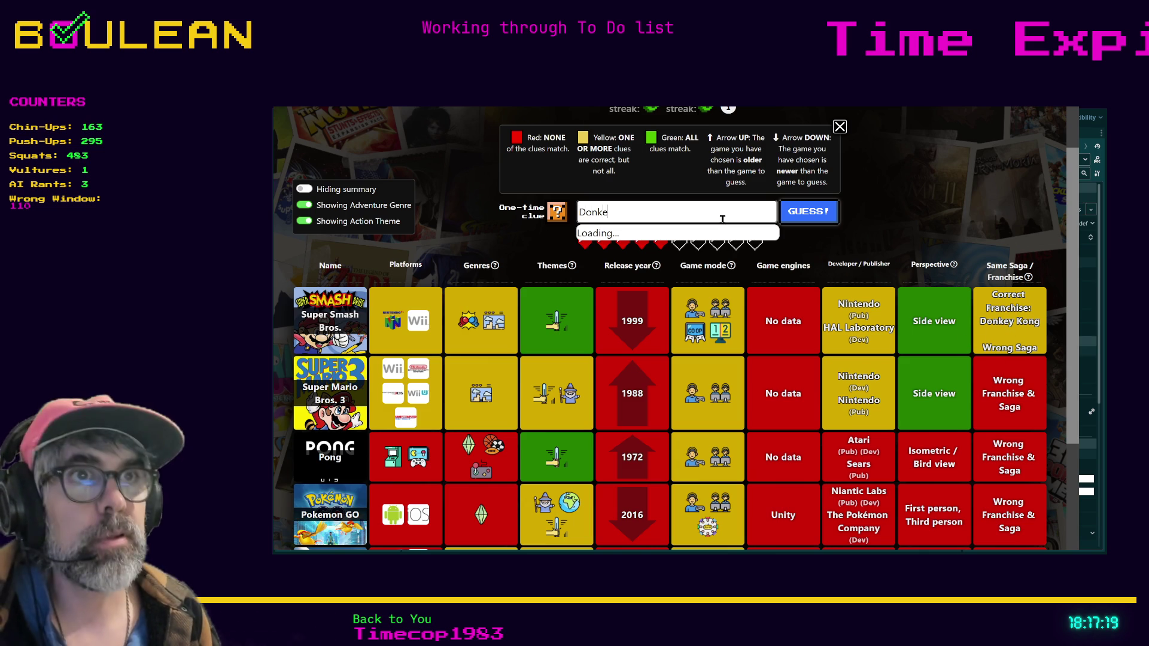
type("y Kong")
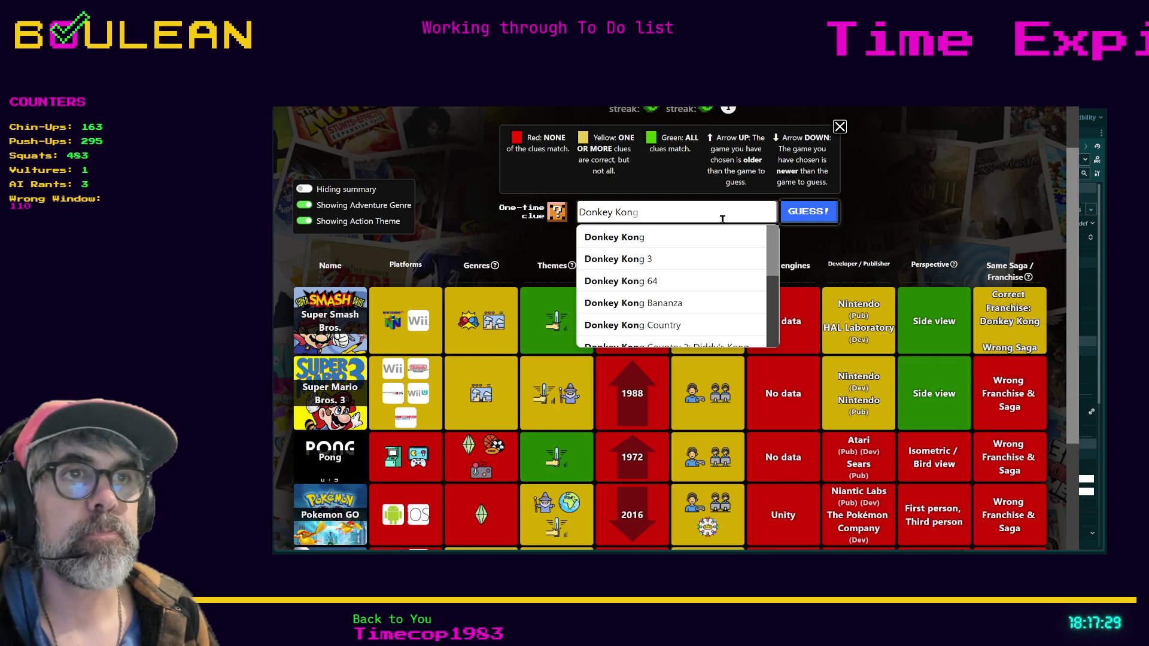
Finish the Donkey Kong search and pick Donkey Kong Country from the suggestions.
left_click(641, 308)
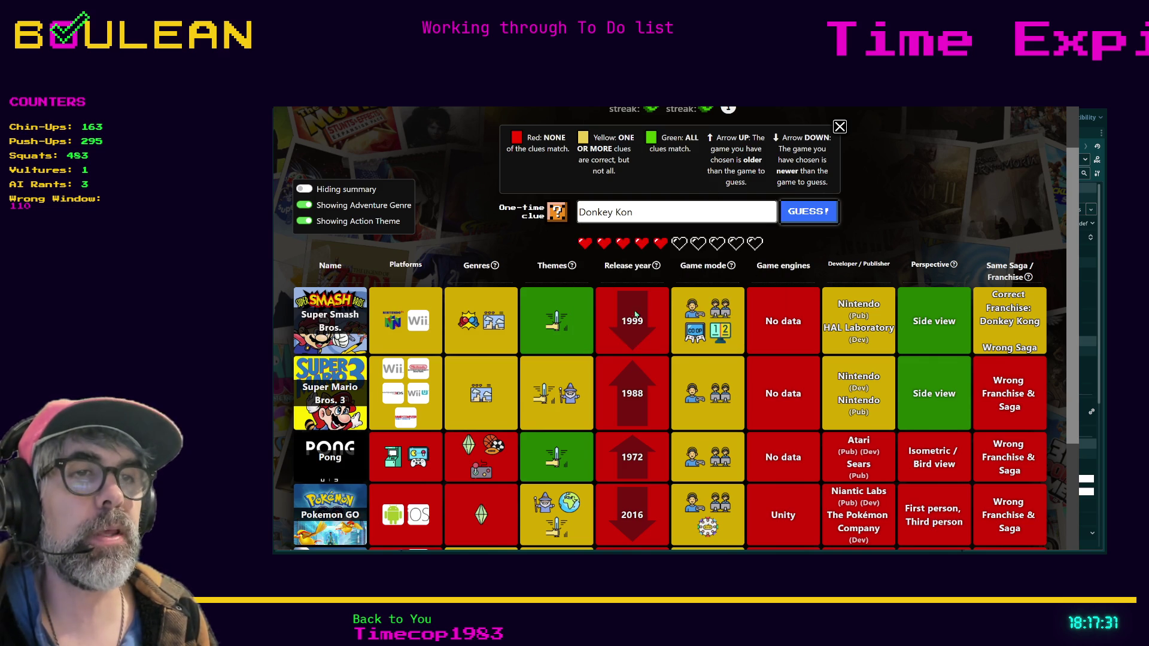
left_click(657, 219)
type("g")
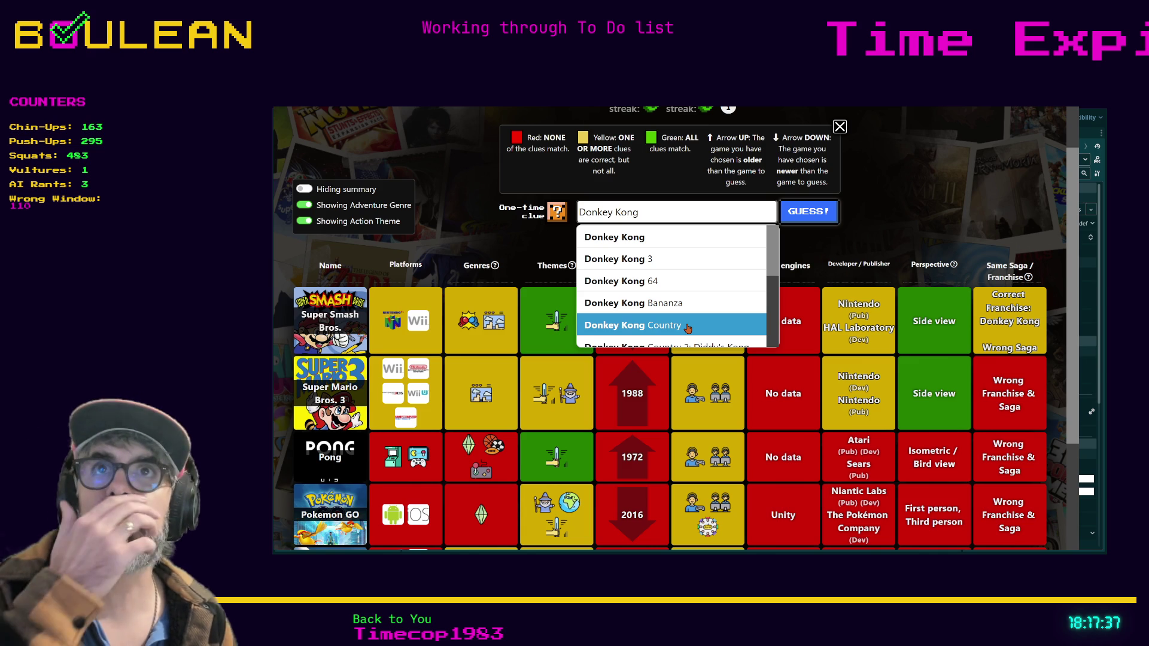
left_click(687, 328)
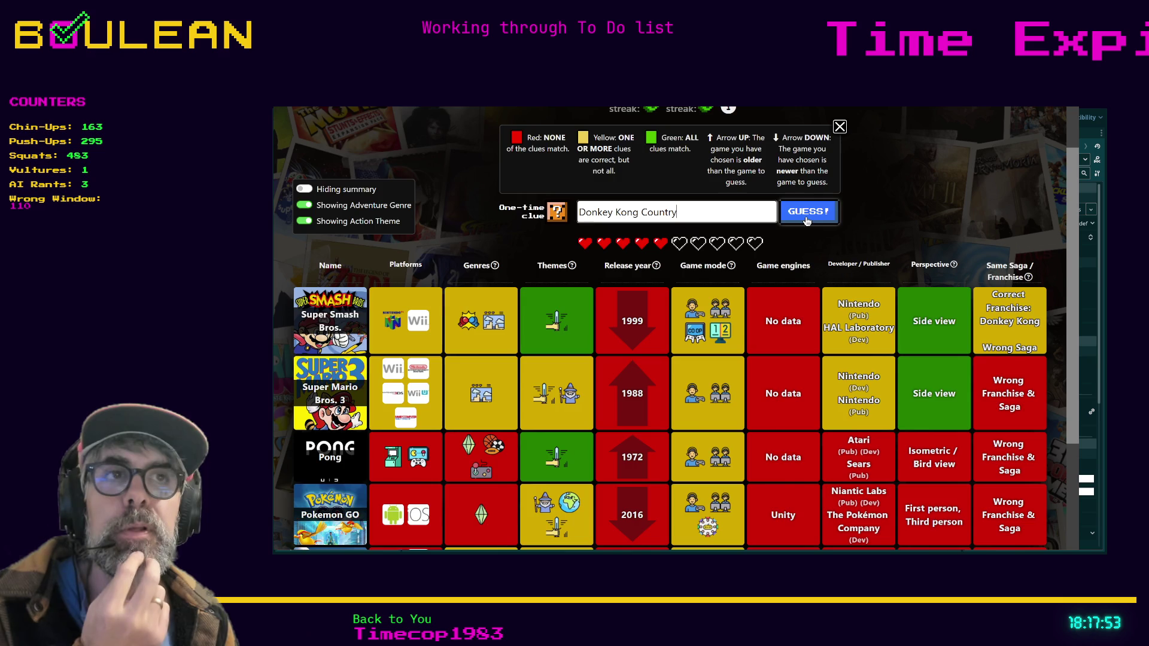
Submit Donkey Kong Country to win the round, then exit fullscreen and minimize Brave.
left_click(807, 220)
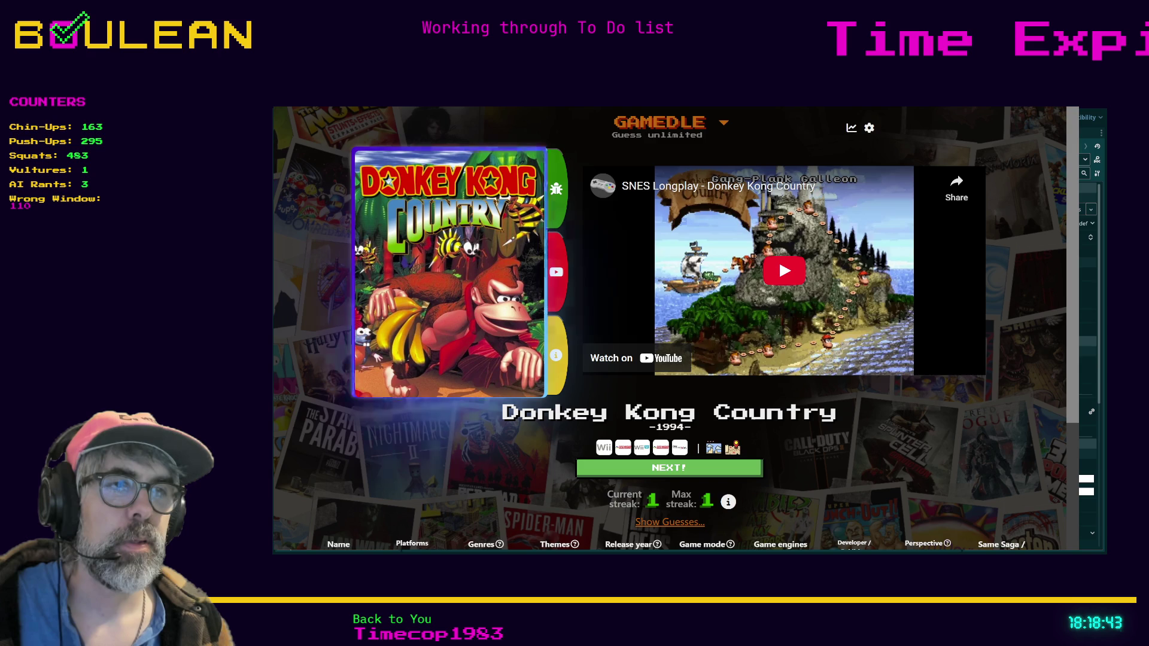
scroll(668, 329, "down", 1)
scroll(669, 329, "up", 1)
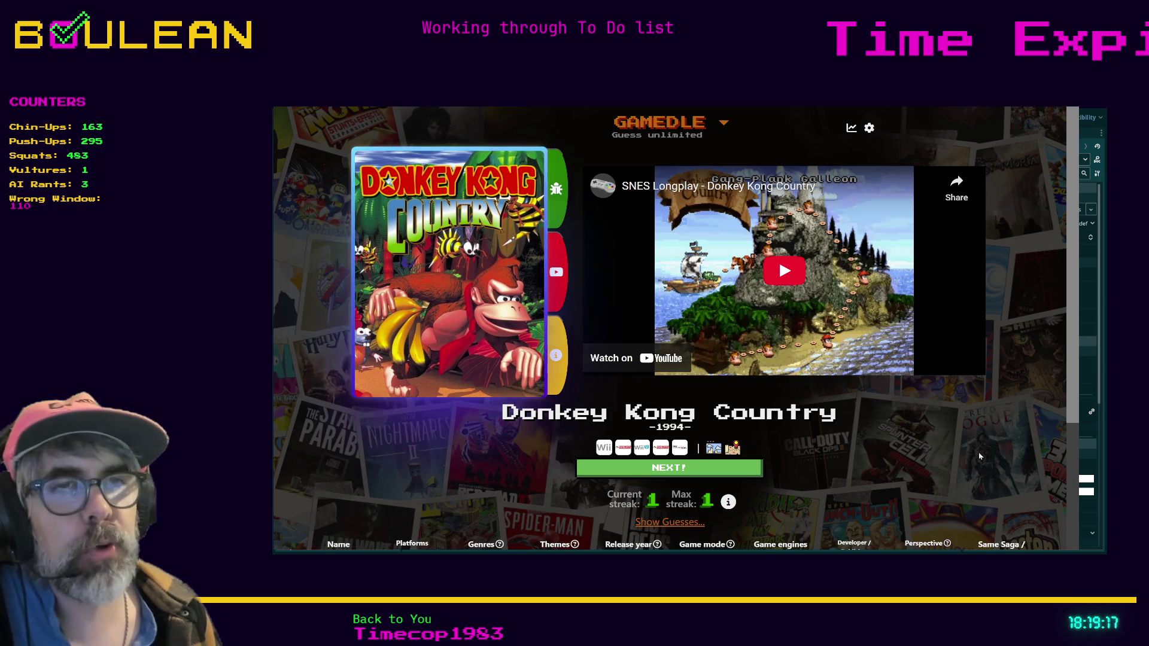
key("F11")
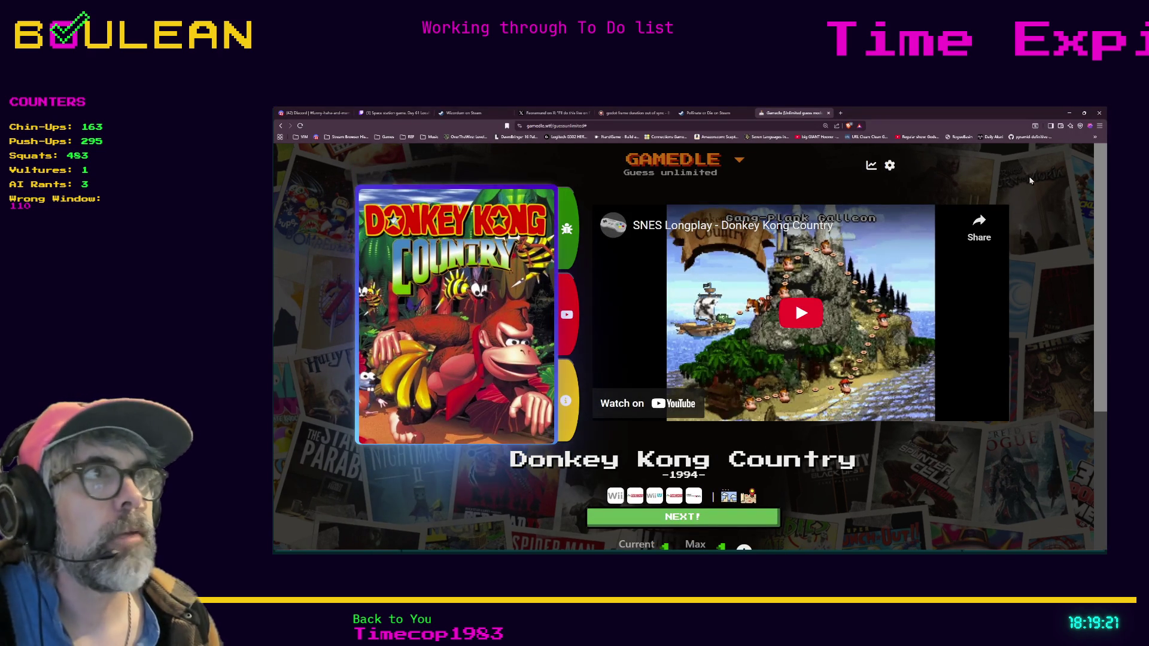
left_click(1068, 113)
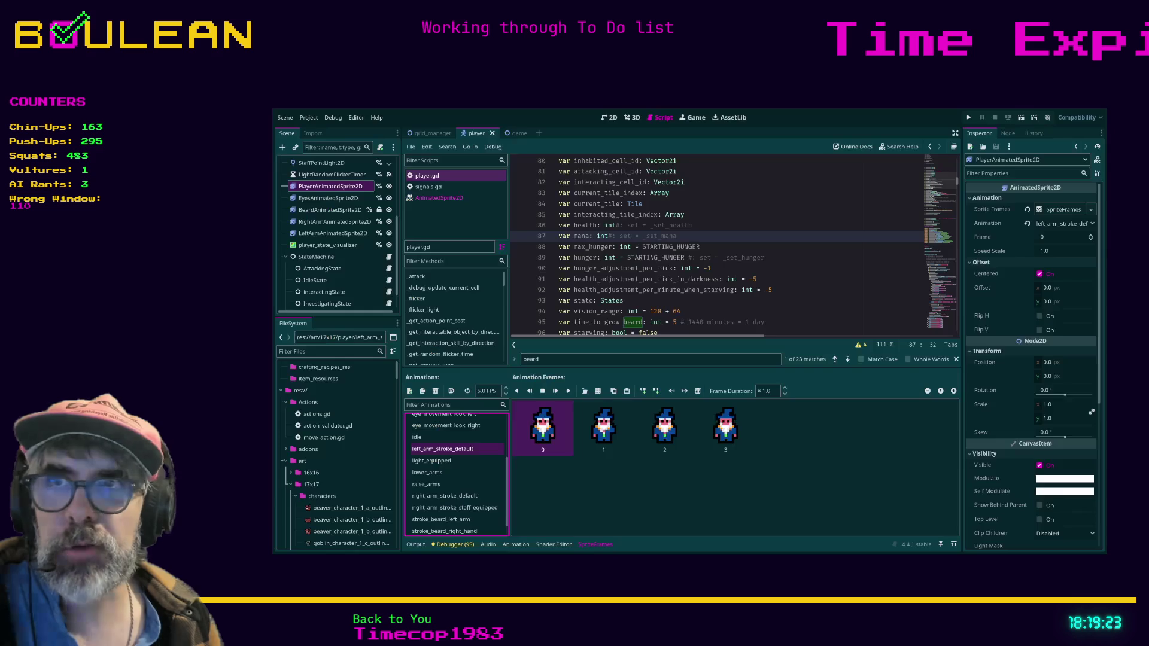
Enlarge the player.gd code area to show its variables down to starving on line 96.
left_click(796, 279)
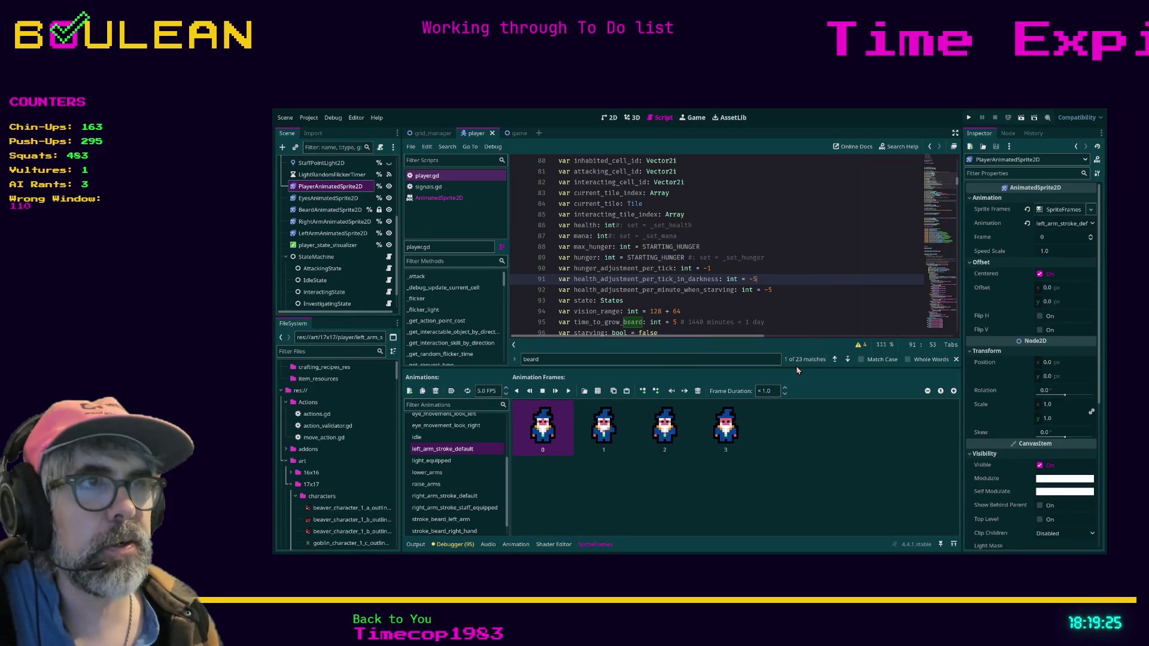
left_click_drag(800, 370, 802, 413)
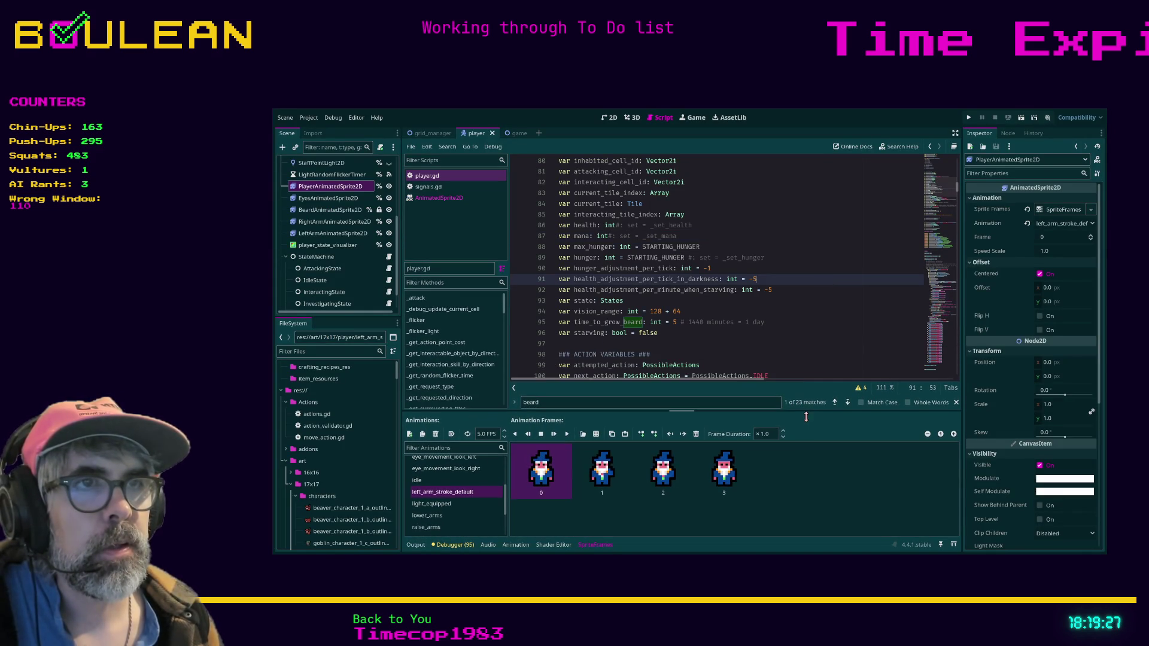
left_click(752, 338)
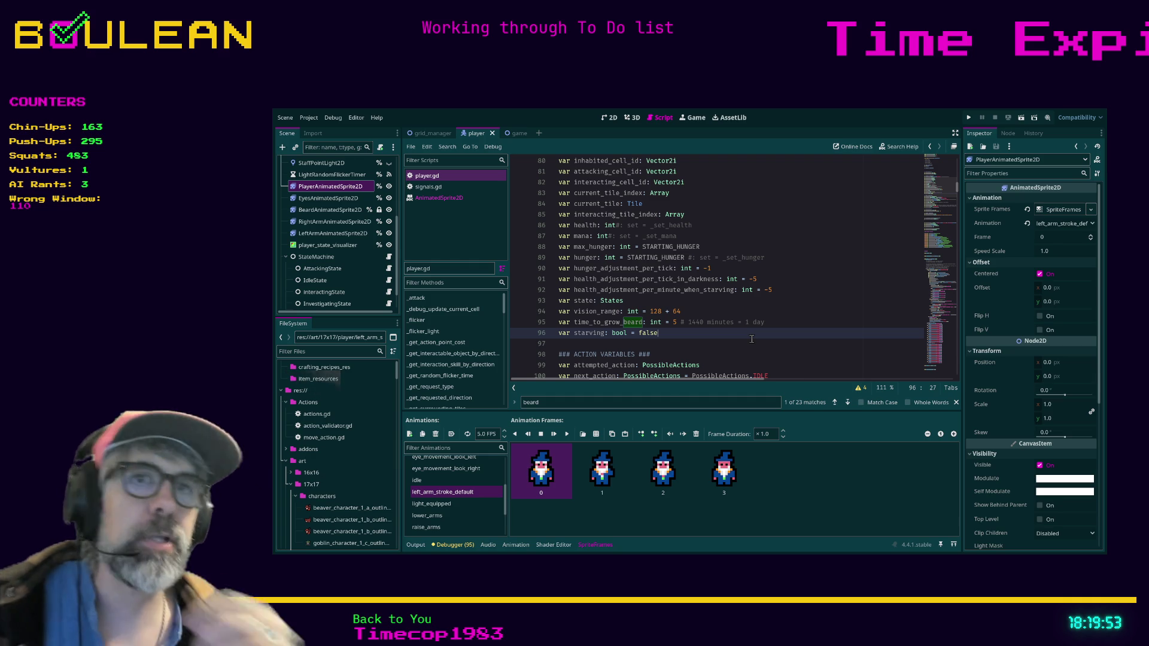
left_click(368, 351)
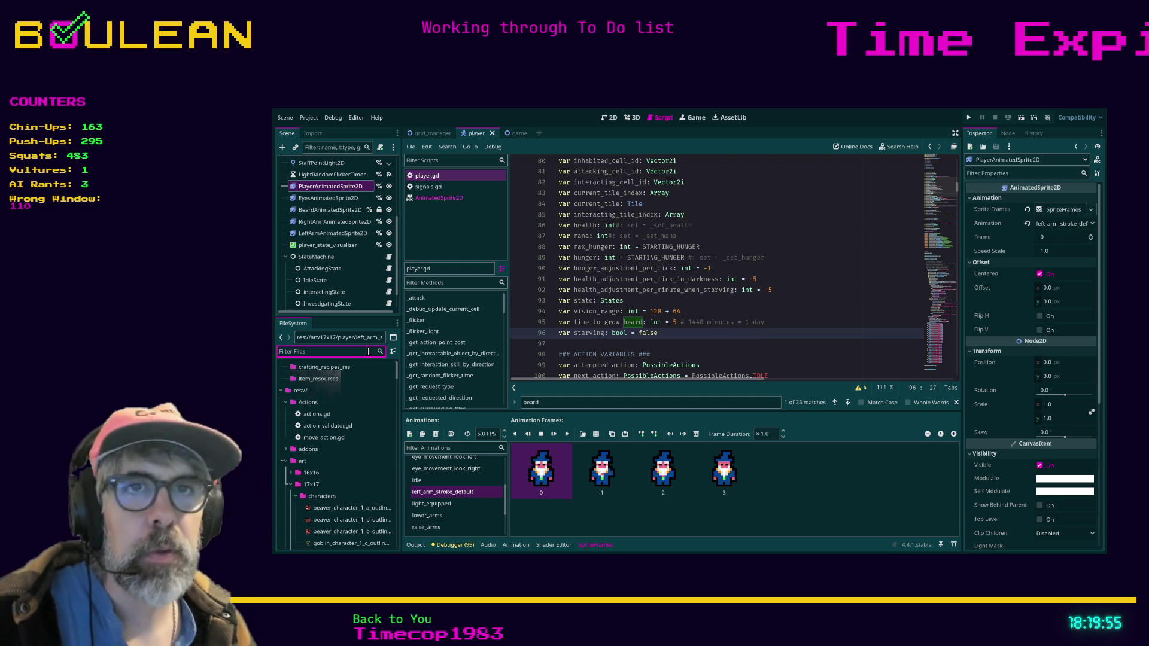
Filter the FileSystem for 'debug' and open debug.gd in the script editor.
type("debug")
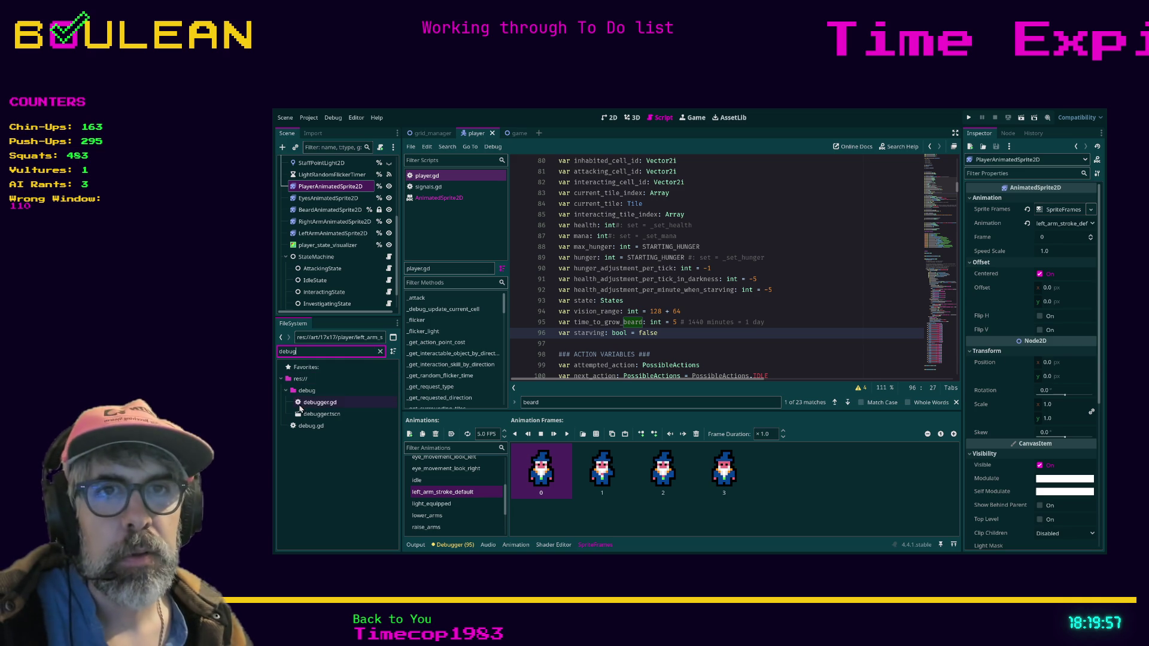
double_click(310, 425)
scroll(638, 227, "up", 5)
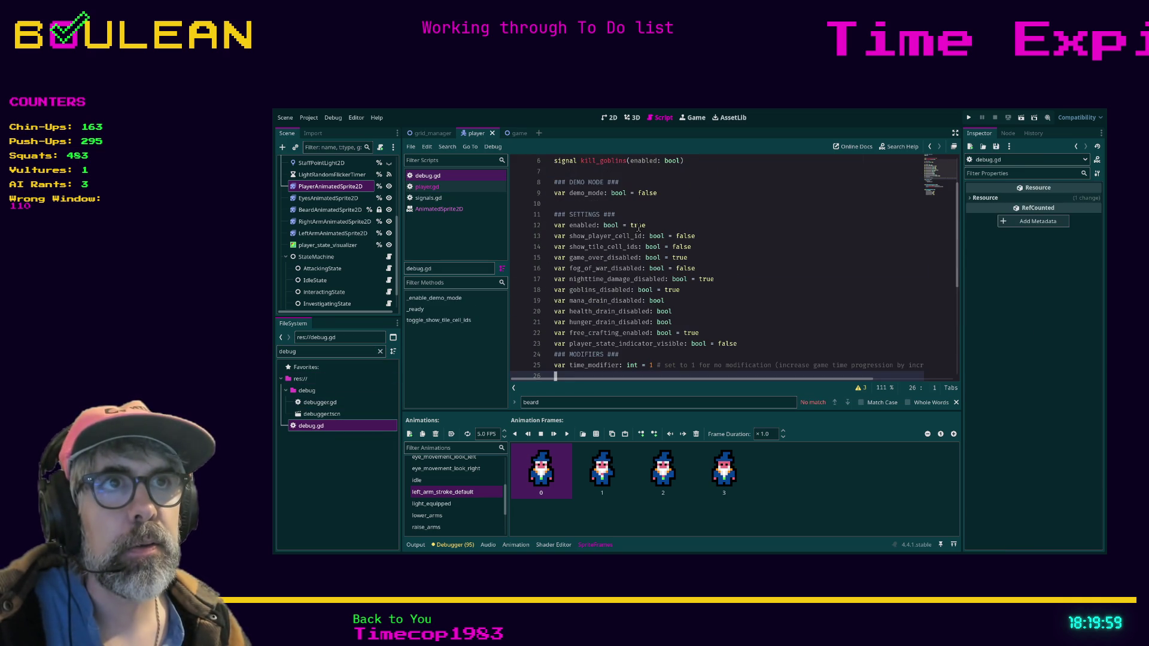
Clear the file filter and rename debug.gd to debug_global.gd.
left_click(314, 351)
key("ctrl+a")
type("grid")
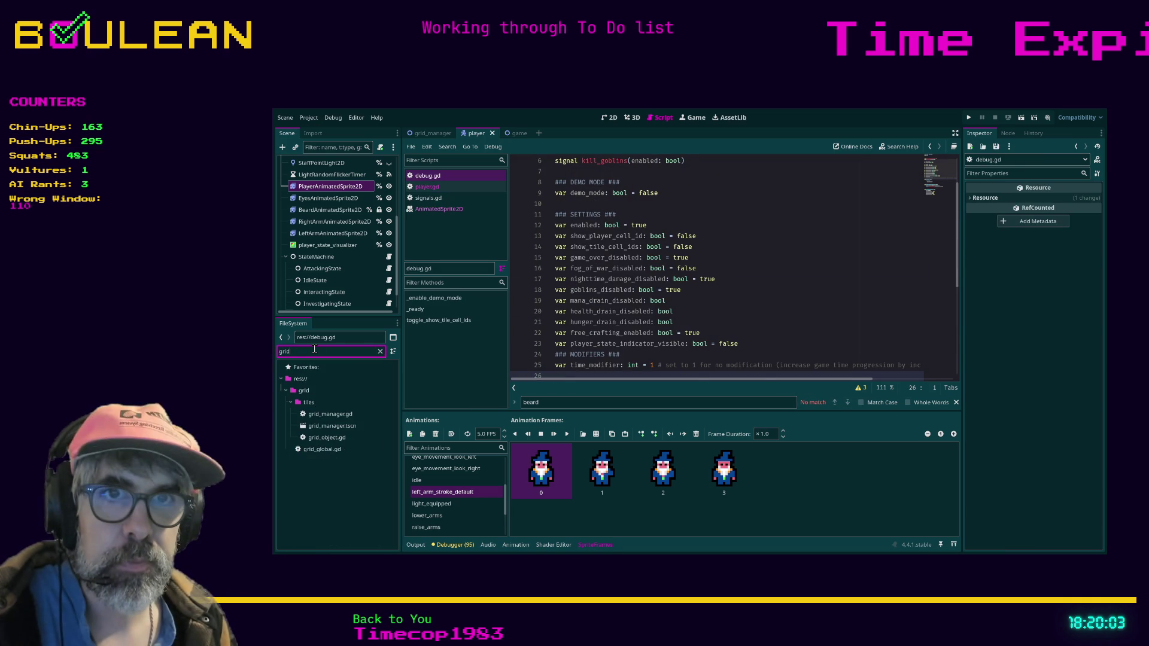
key("ctrl+a")
key("BackSpace")
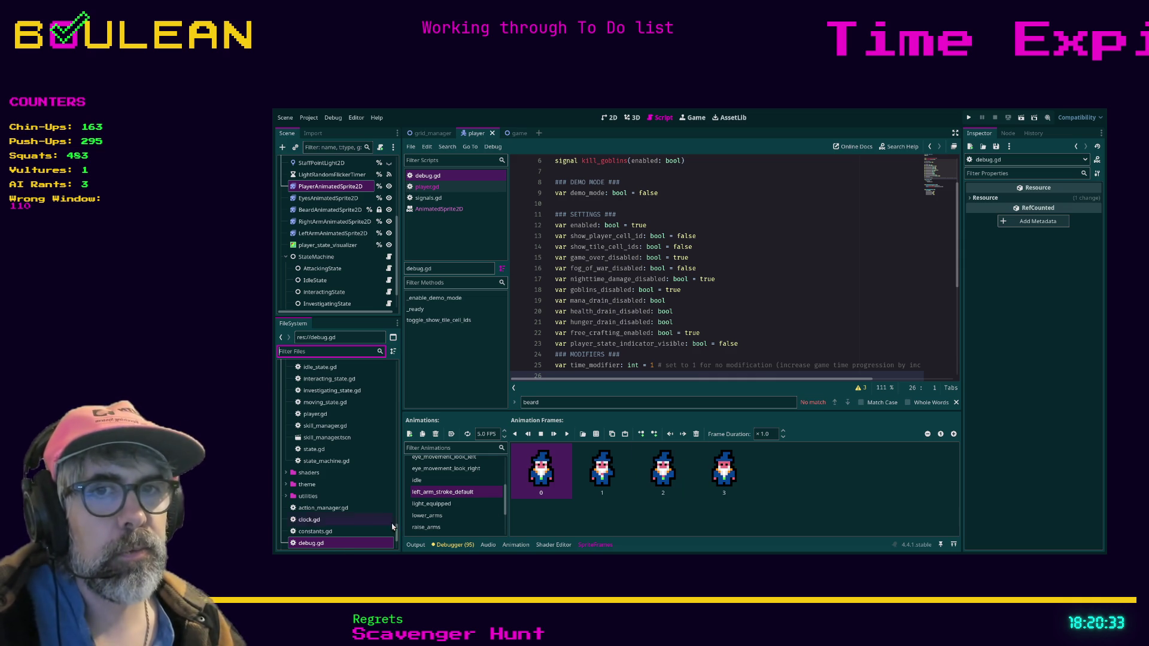
left_click(324, 543)
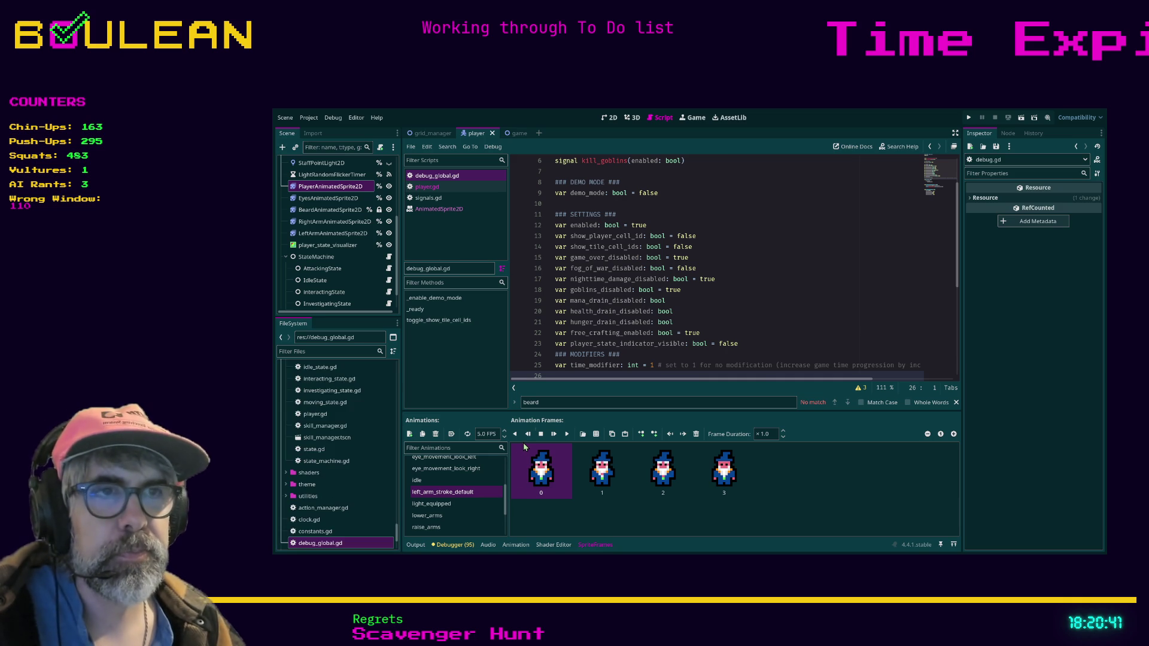
left_click(767, 323)
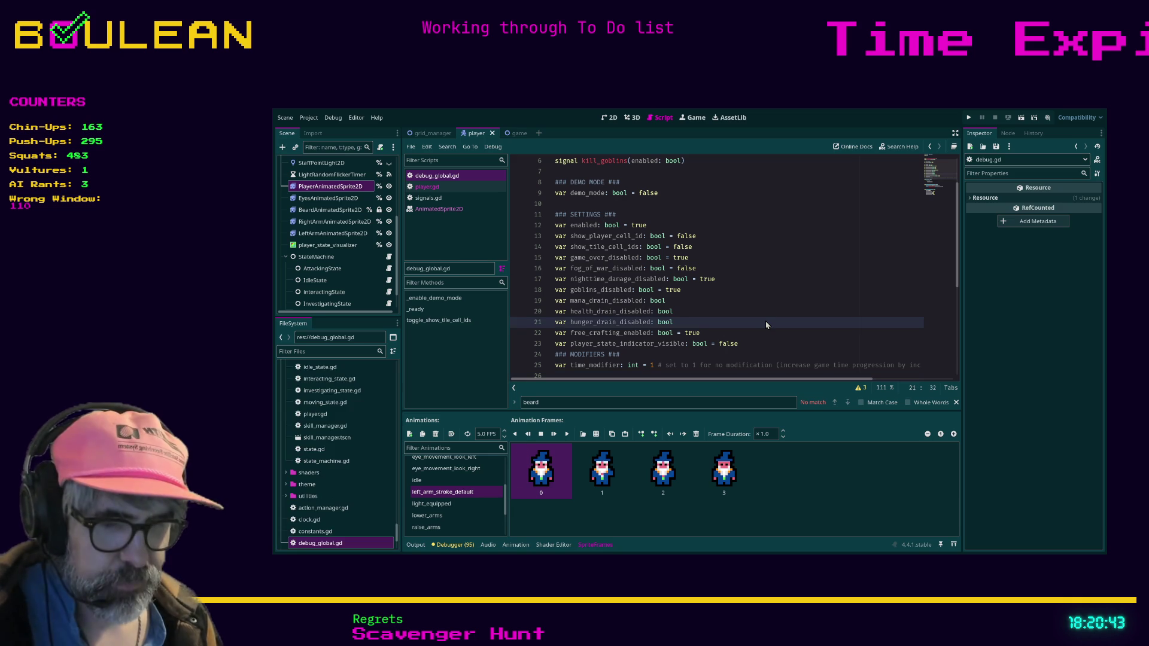
Search the project for Debug. references and open crafting_manager.gd at line 51.
key("ctrl+shift+f")
key("Return")
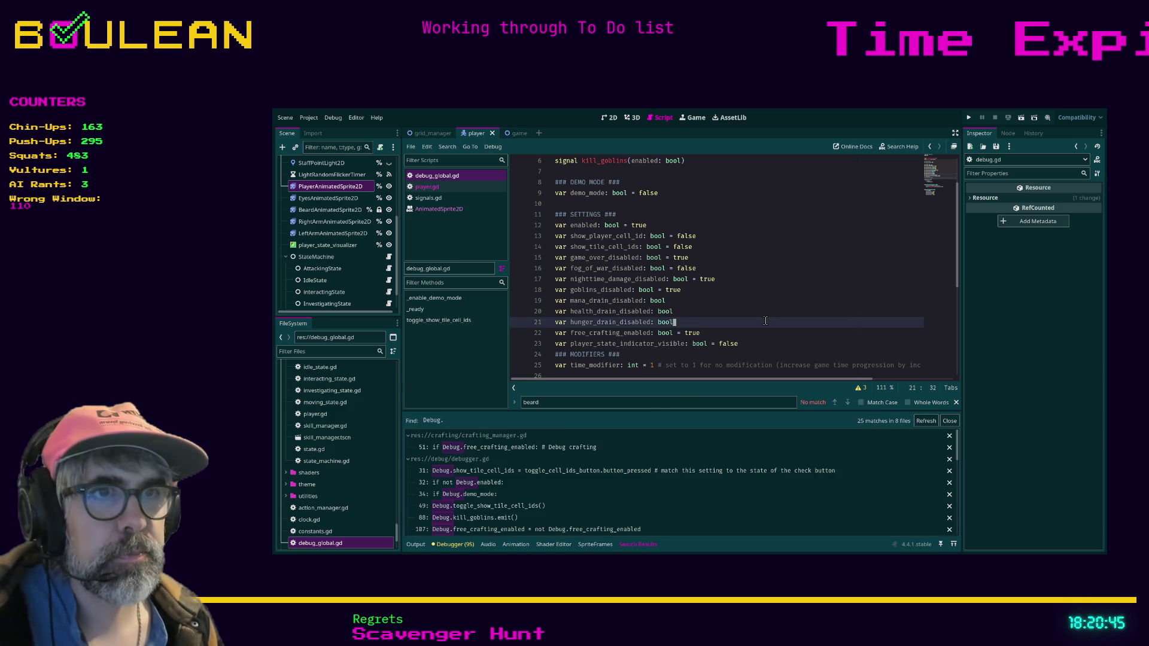
left_click(607, 455)
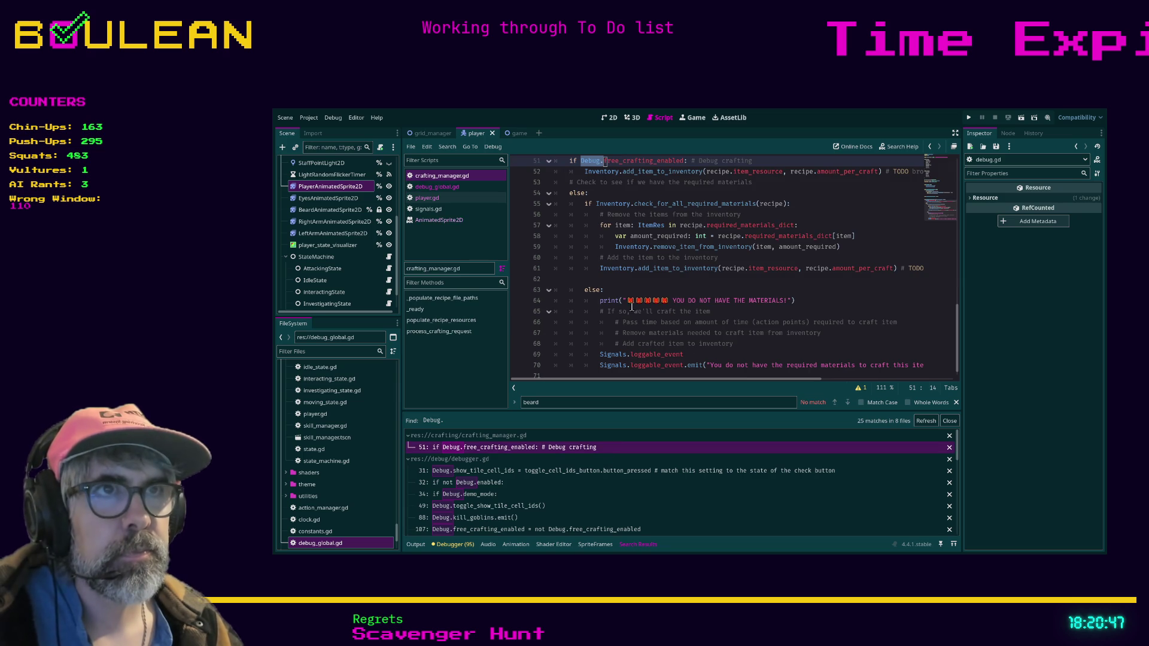
scroll(640, 287, "up", 2)
Change Debug to DebugGlobal in the free_crafting_enabled check on line 51.
key("shift+Left")
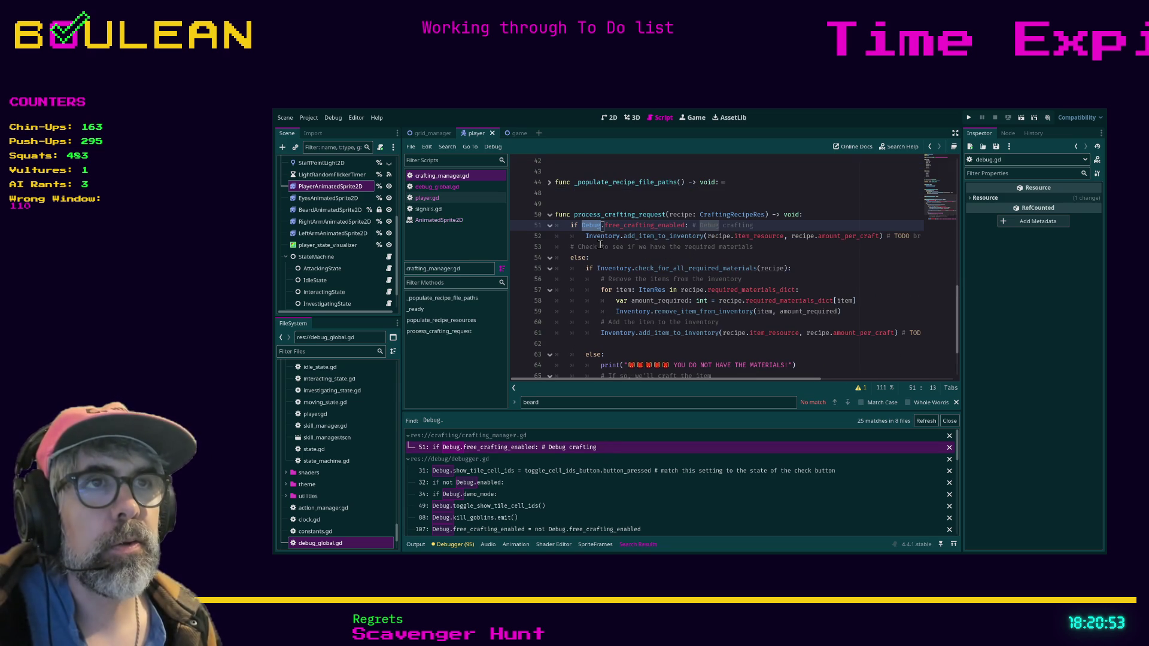
left_click(613, 226)
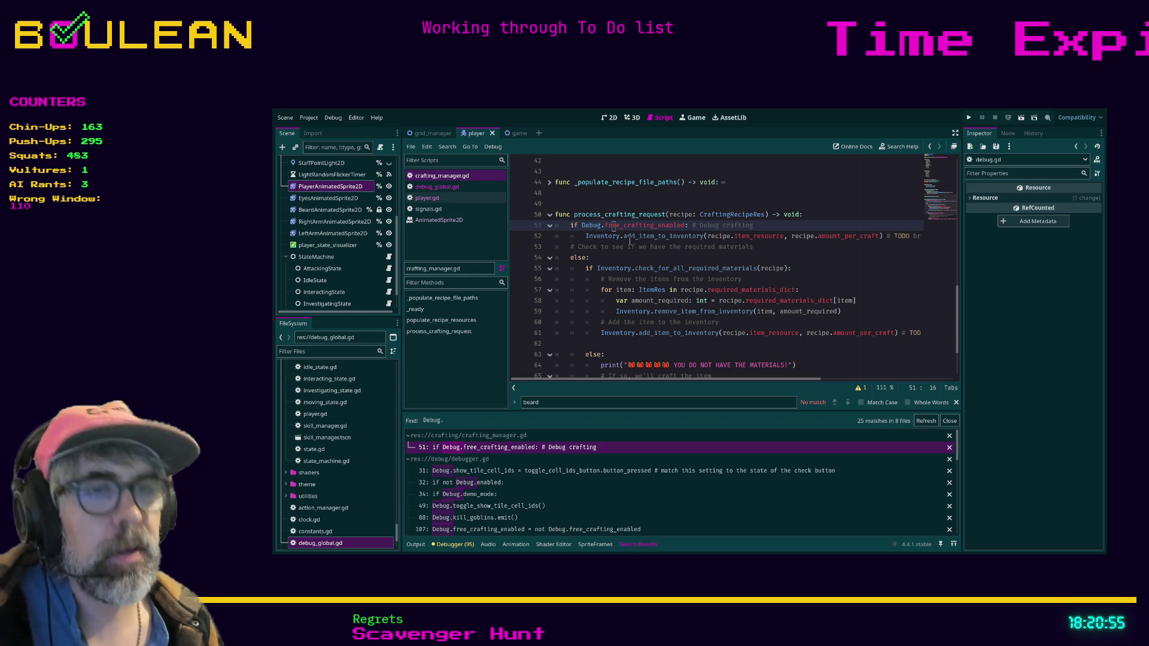
key("Delete")
type("j")
key("Left")
key("Left")
key("Left")
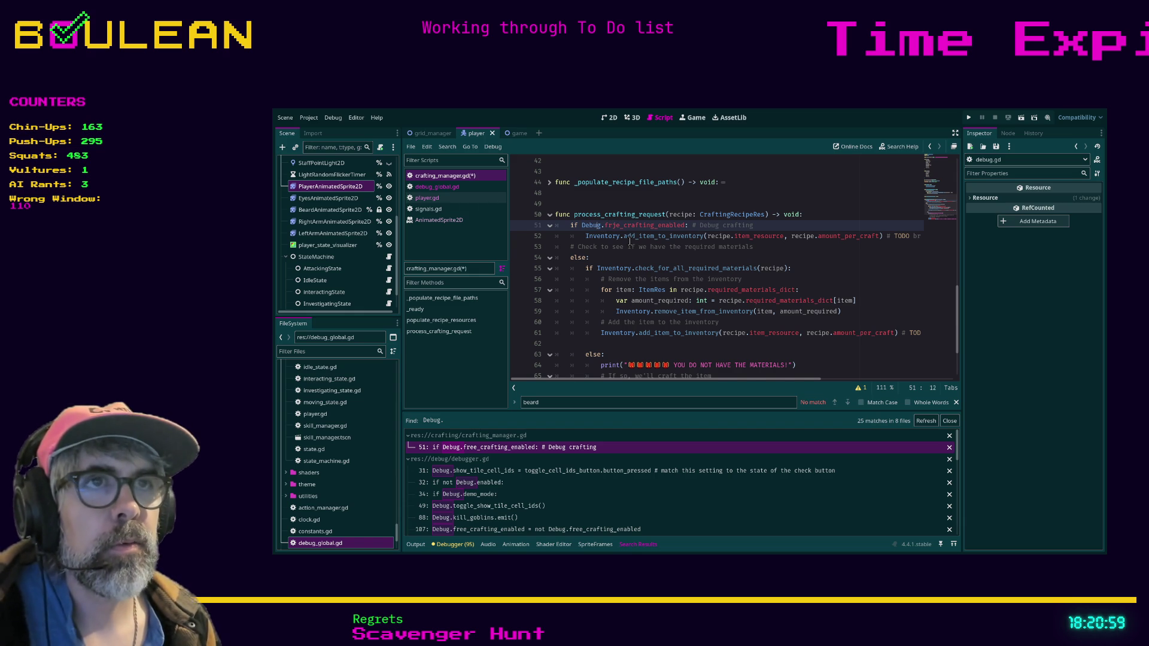
key("Escape")
key("Right")
type("Global")
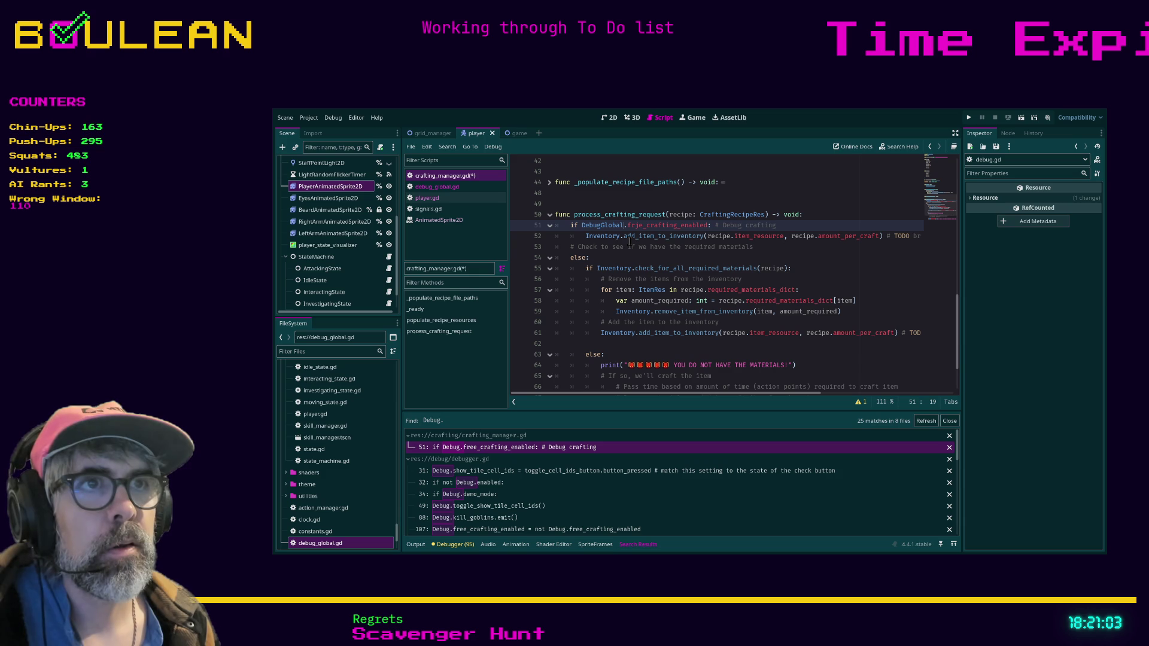
Change the line 31 Debug in debugger.gd to DebugGlobal and copy the new name.
left_click(543, 473)
scroll(597, 280, "up", 2)
left_click(595, 226)
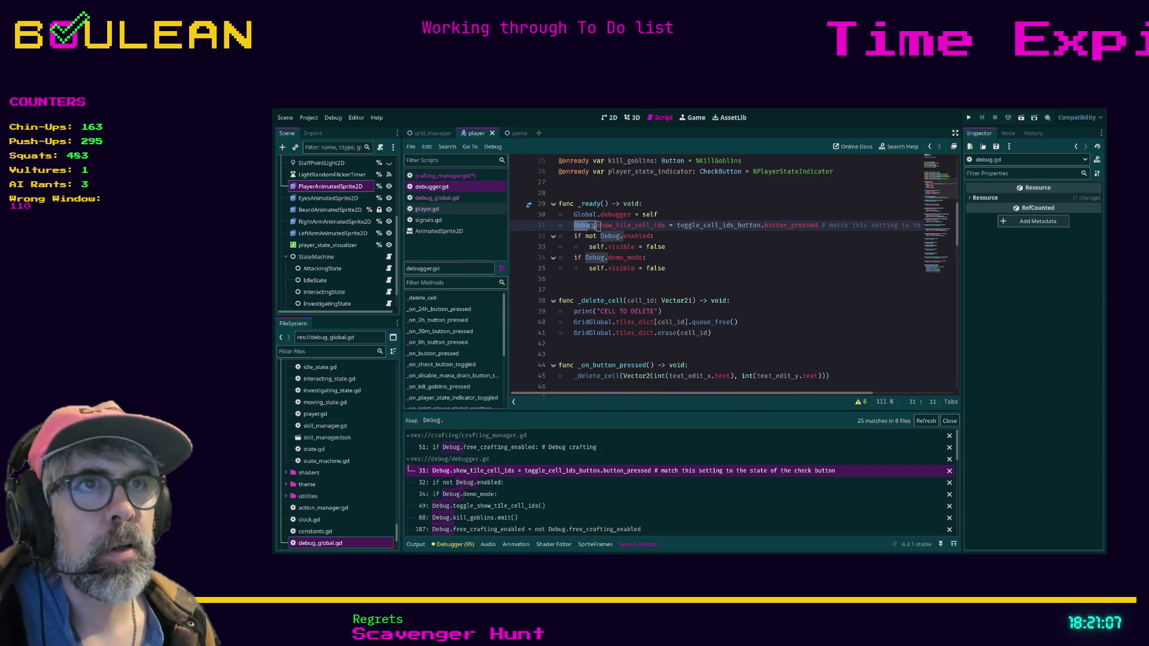
double_click(583, 226)
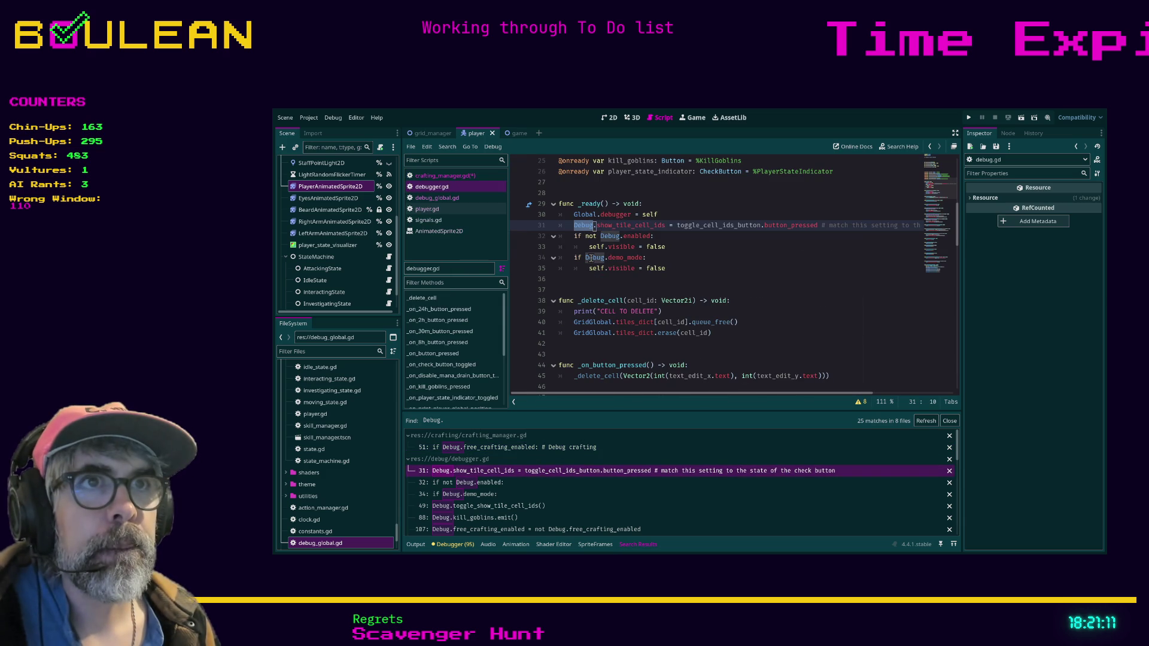
left_click(579, 226)
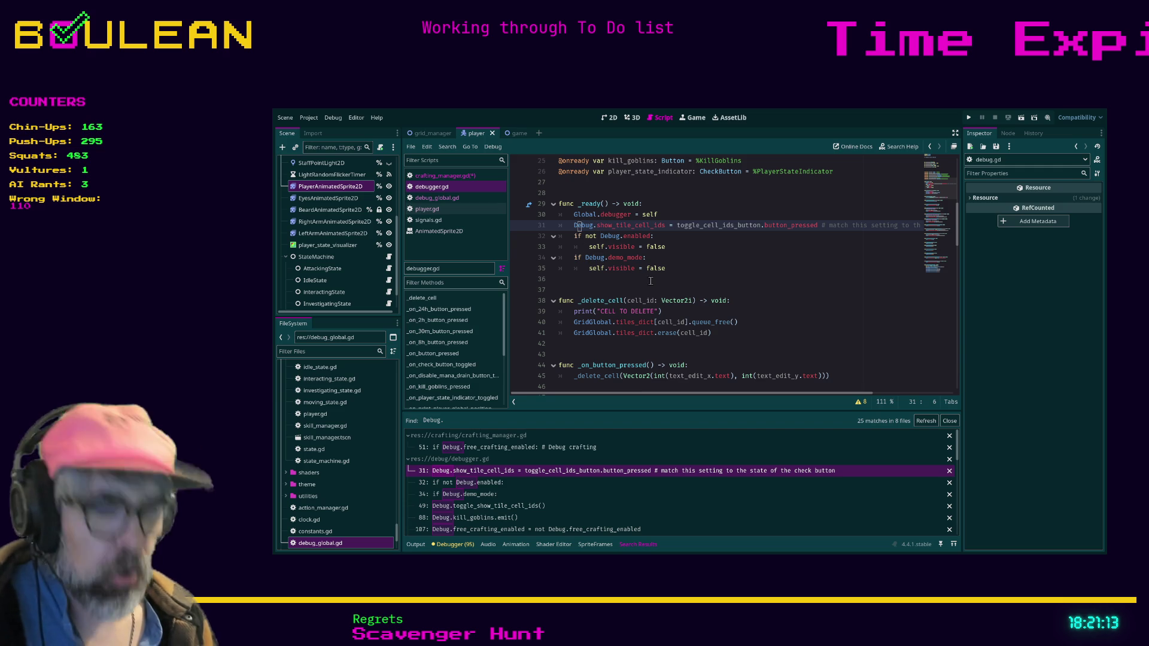
key("Right")
key("Right")
key("Left")
key("Left")
key("Left")
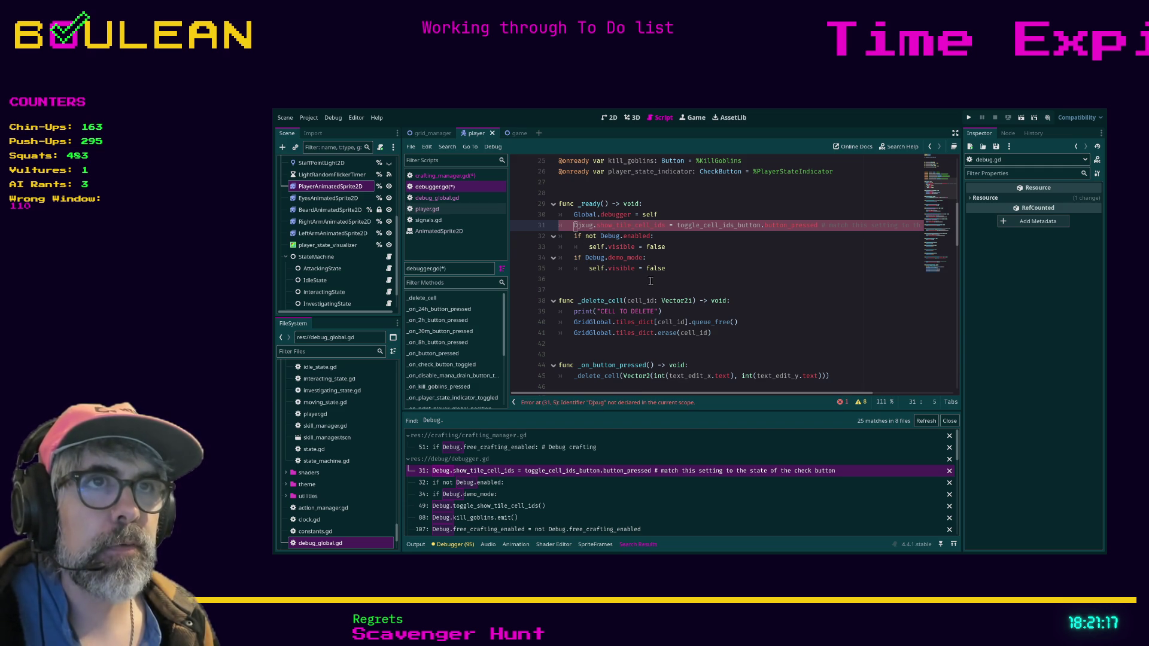
key("Right")
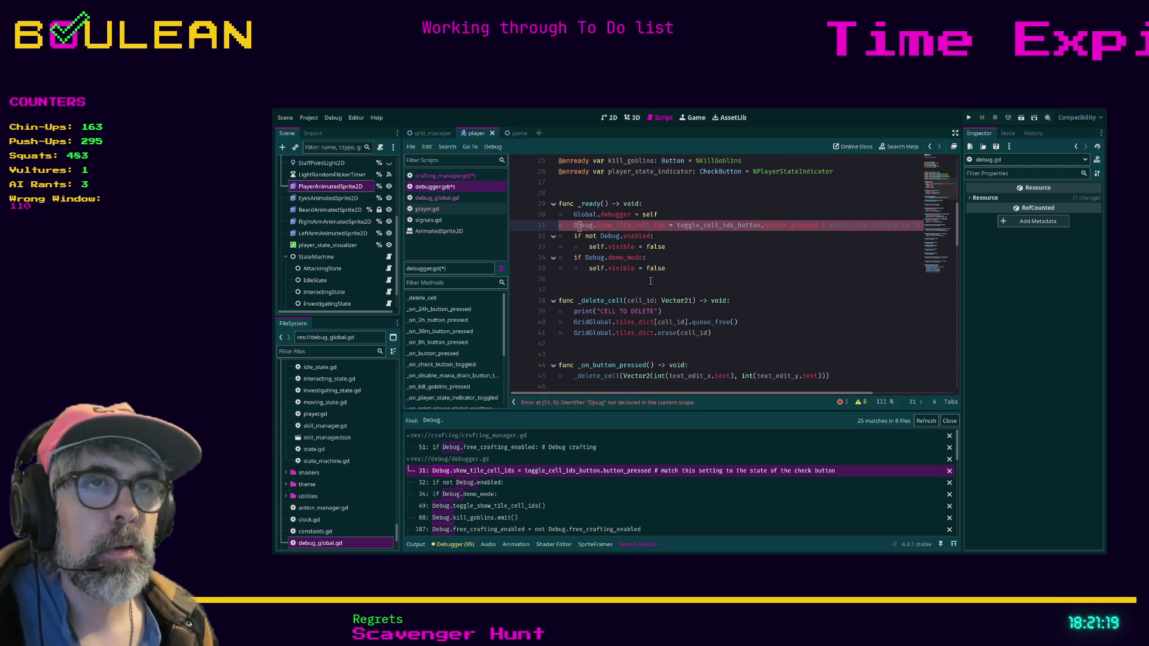
key("Delete")
type("eb")
key("Right")
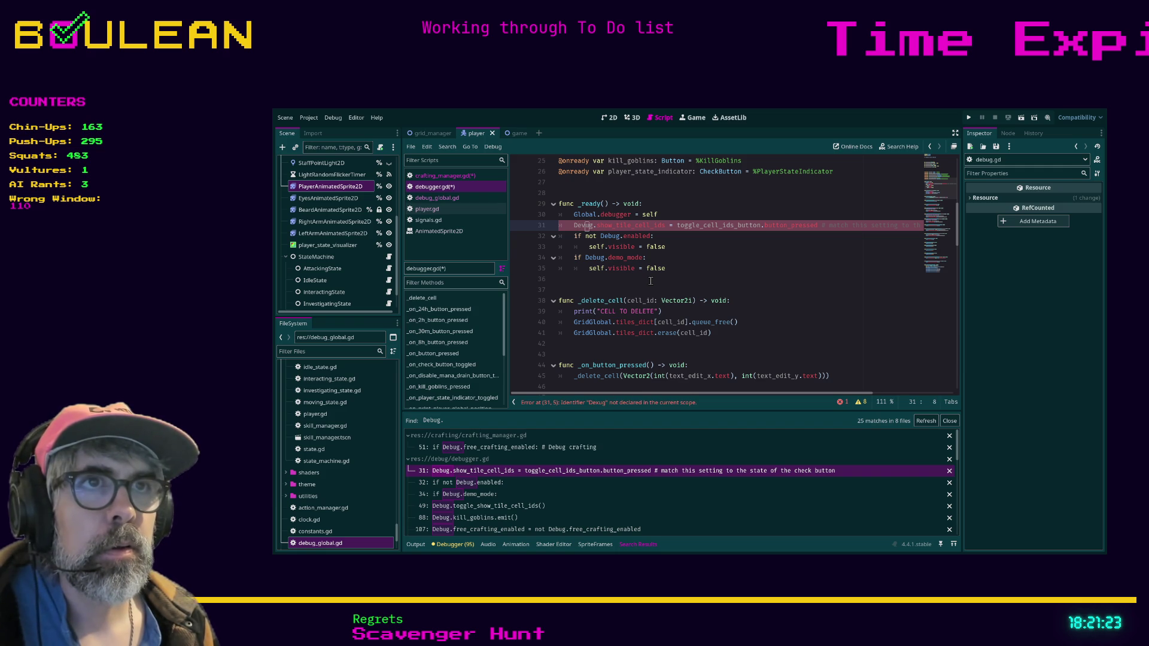
key("Down")
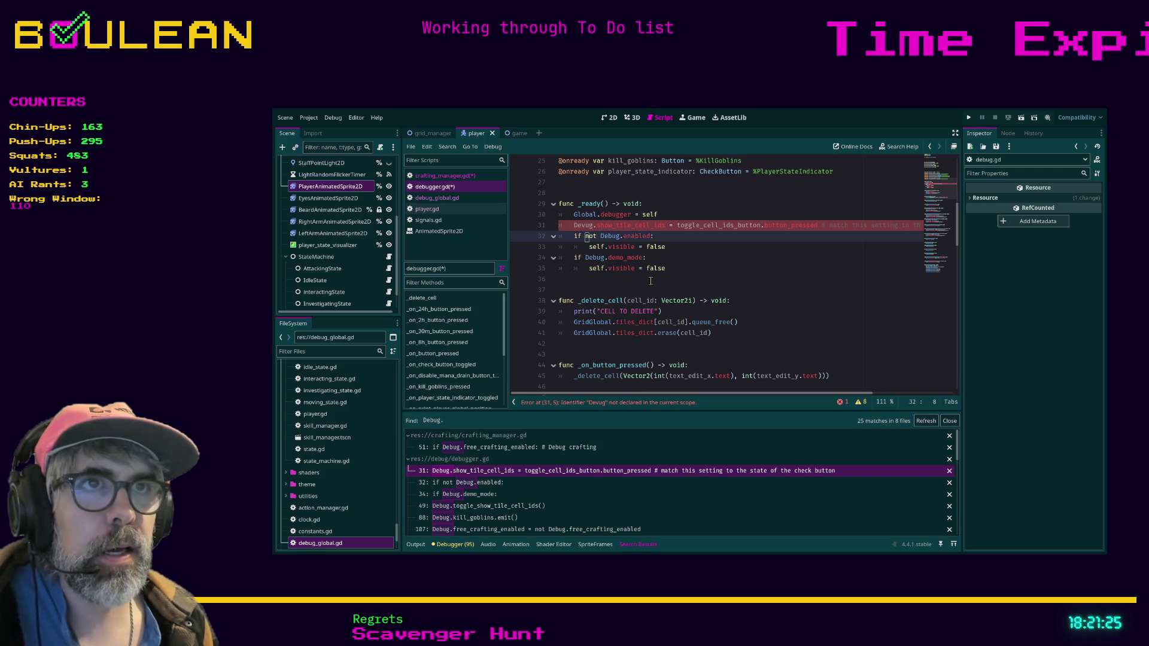
key("Up")
key("Right")
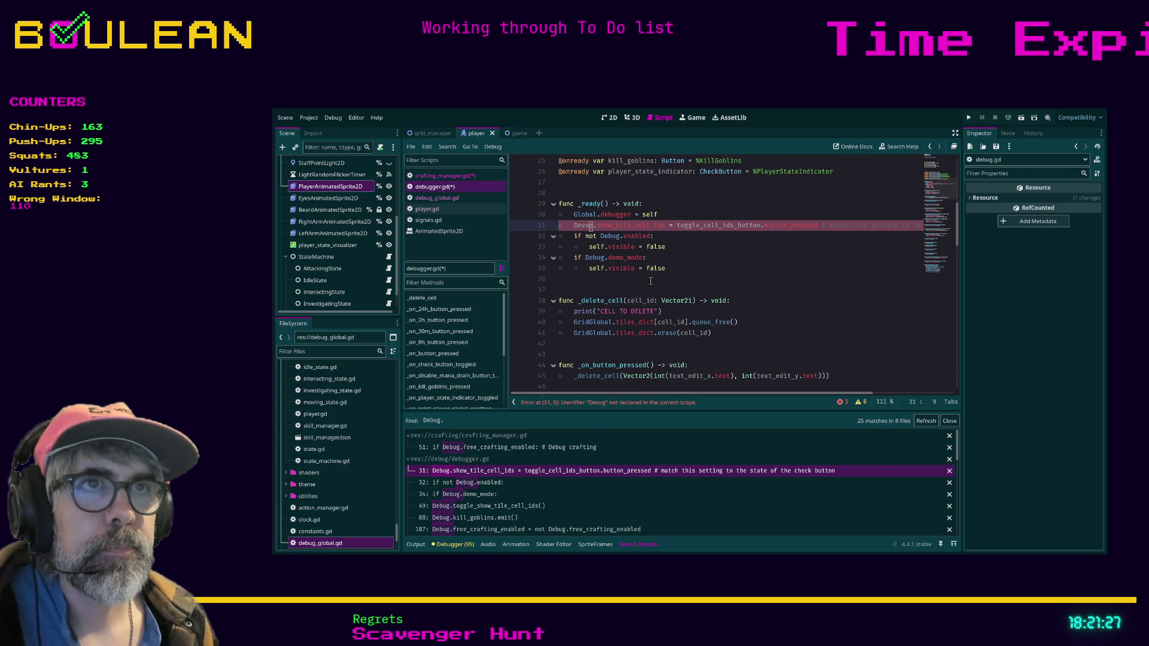
key("Down")
key("Up")
key("Left")
key("Left")
key("Delete")
type("b")
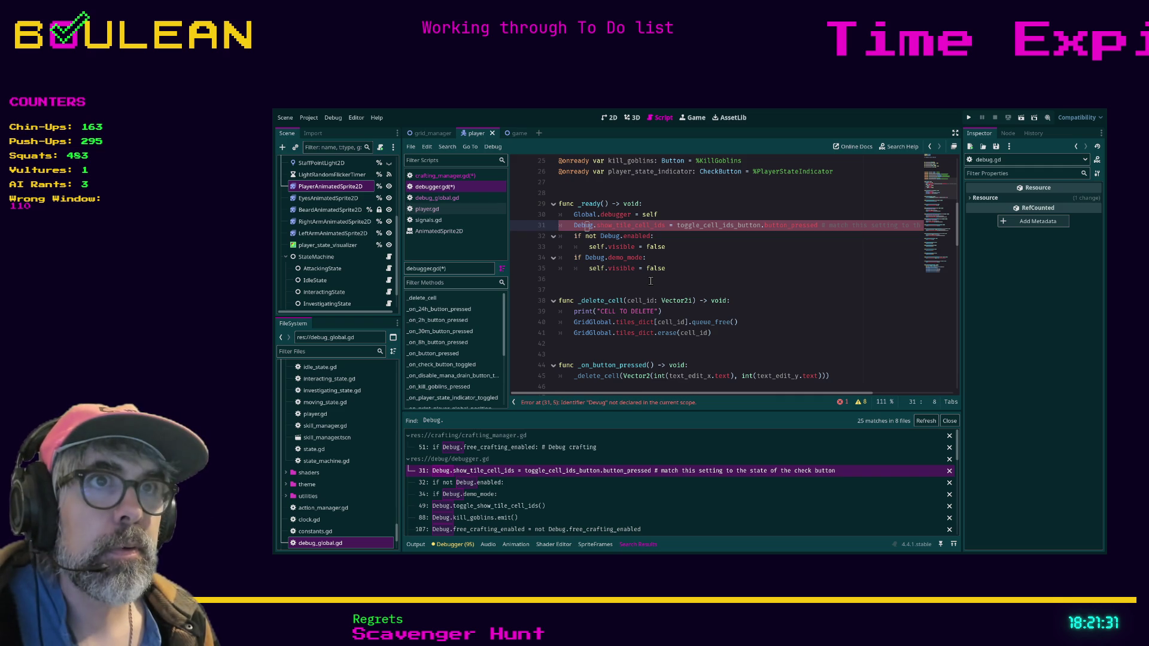
key("Right")
type("Global")
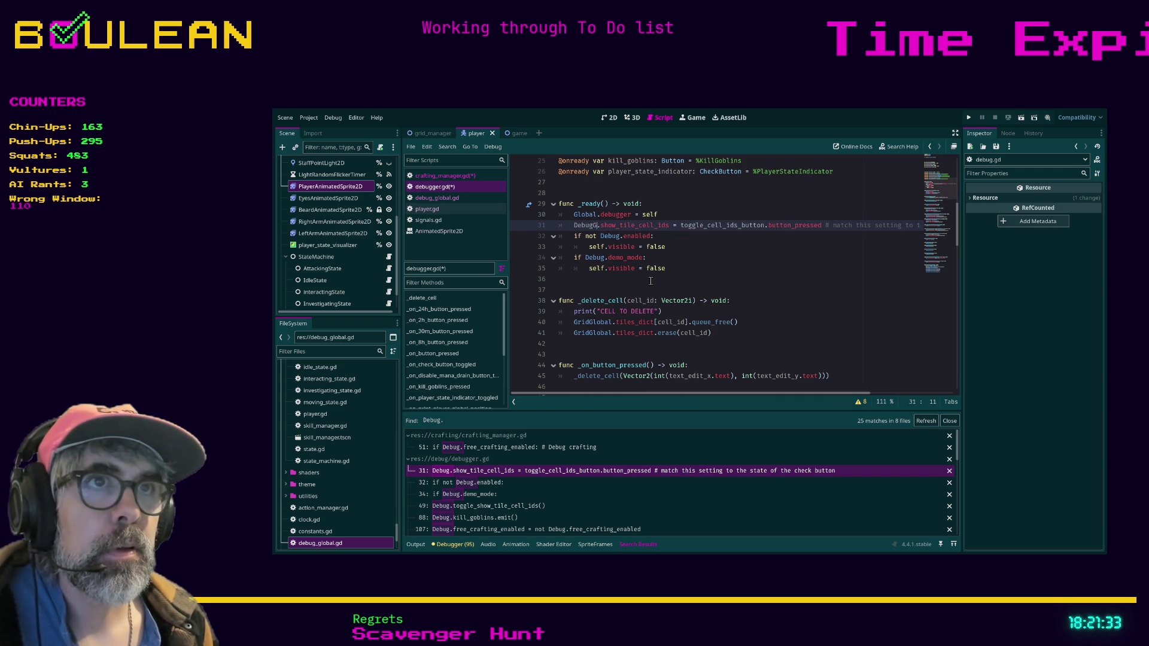
key("ctrl+shift+Left")
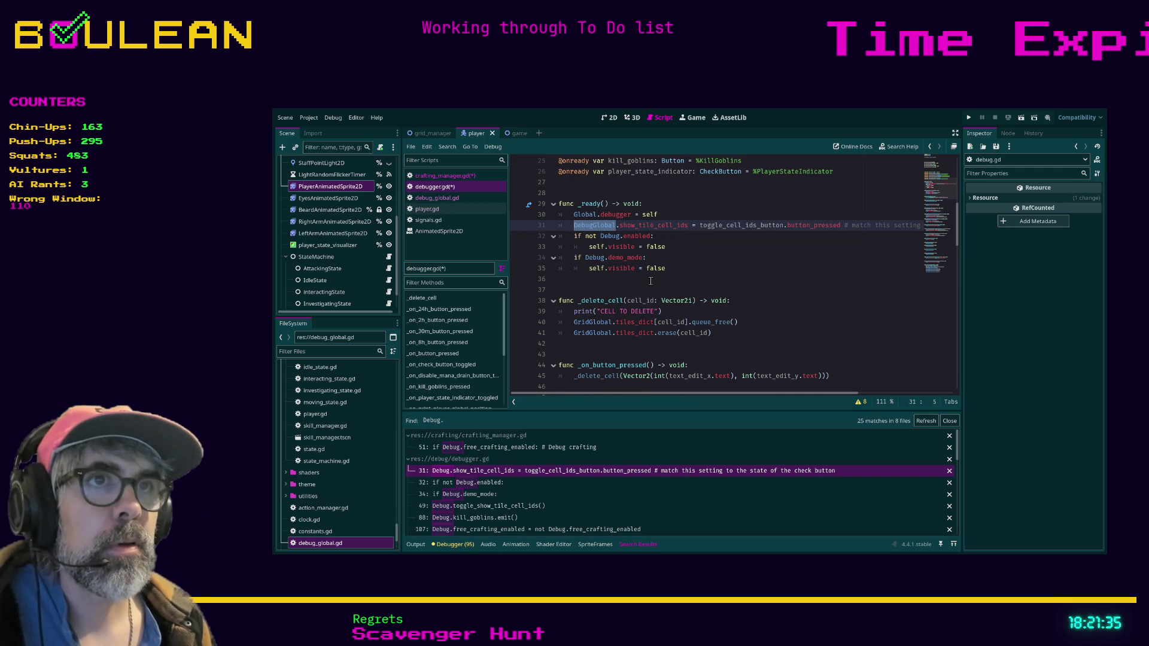
key("ctrl+c")
Paste DebugGlobal over the Debug references on lines 32, 34 and 49.
double_click(616, 235)
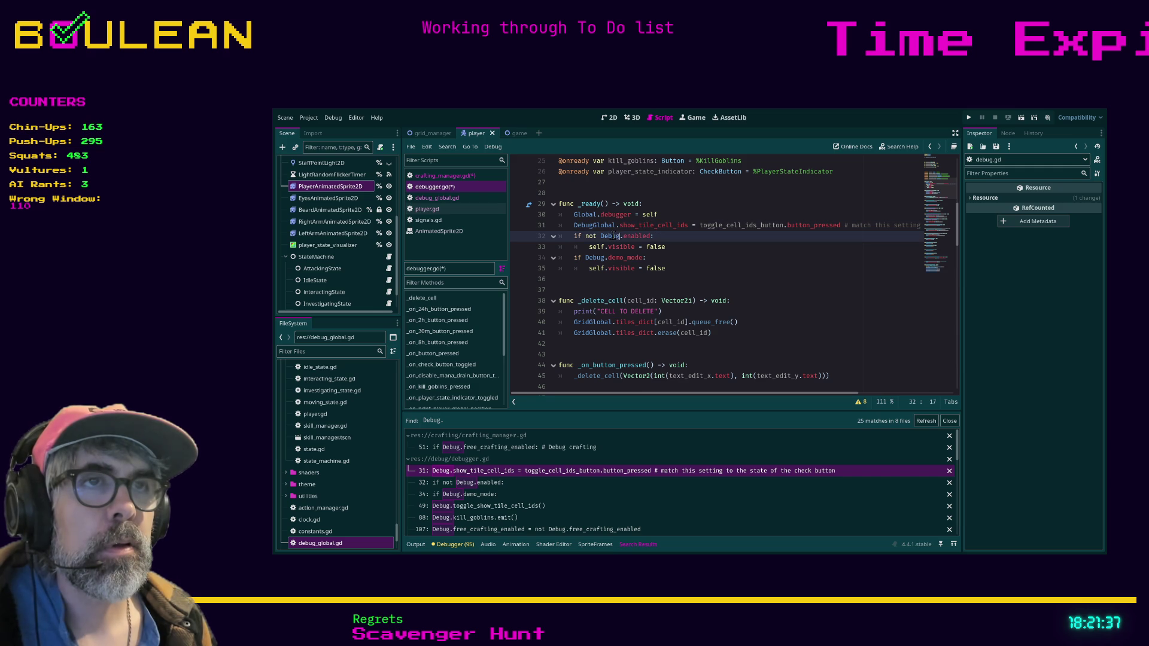
key("ctrl+v")
double_click(591, 257)
key("ctrl+v")
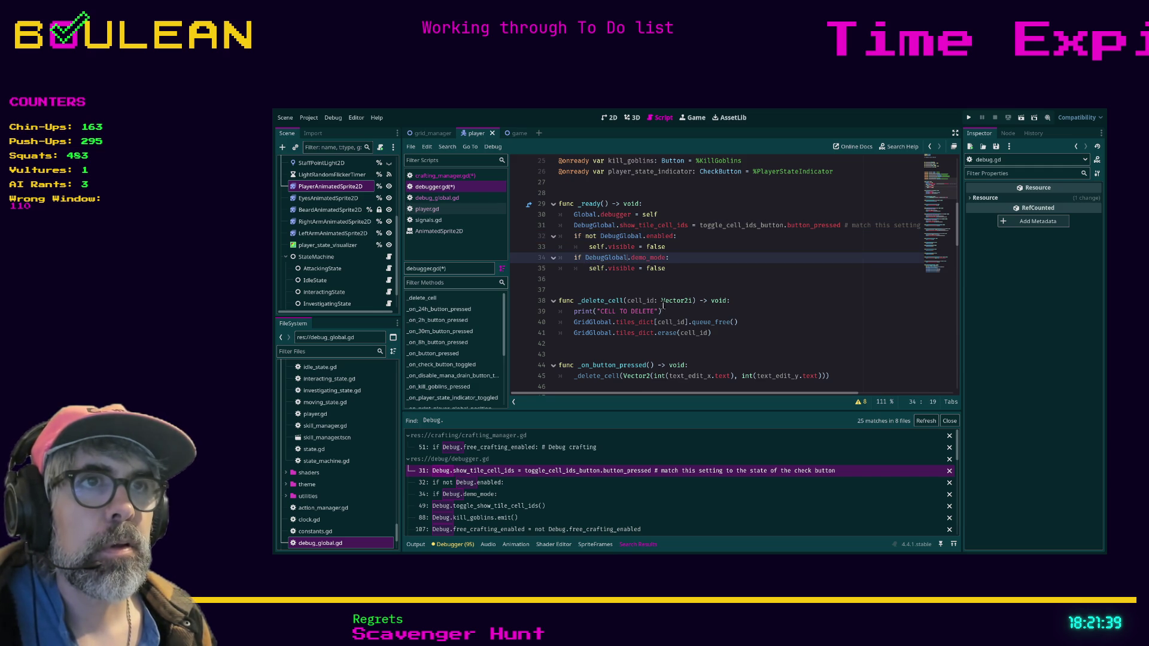
left_click(506, 482)
left_click(501, 493)
left_click(501, 506)
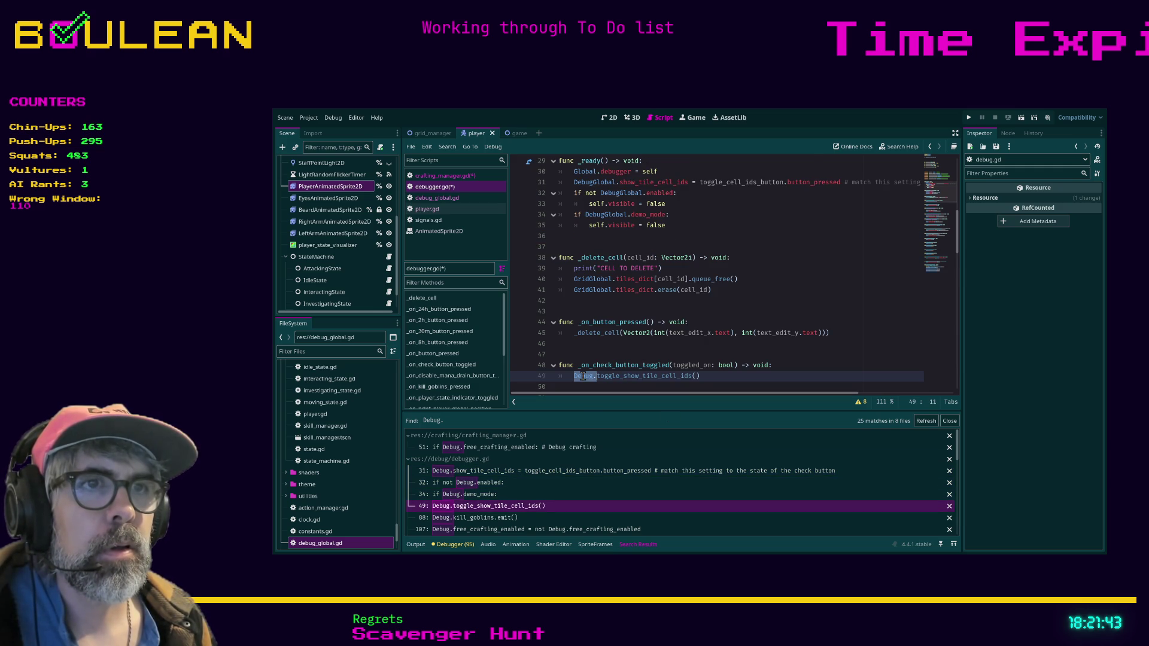
key("shift+Left")
key("ctrl+v")
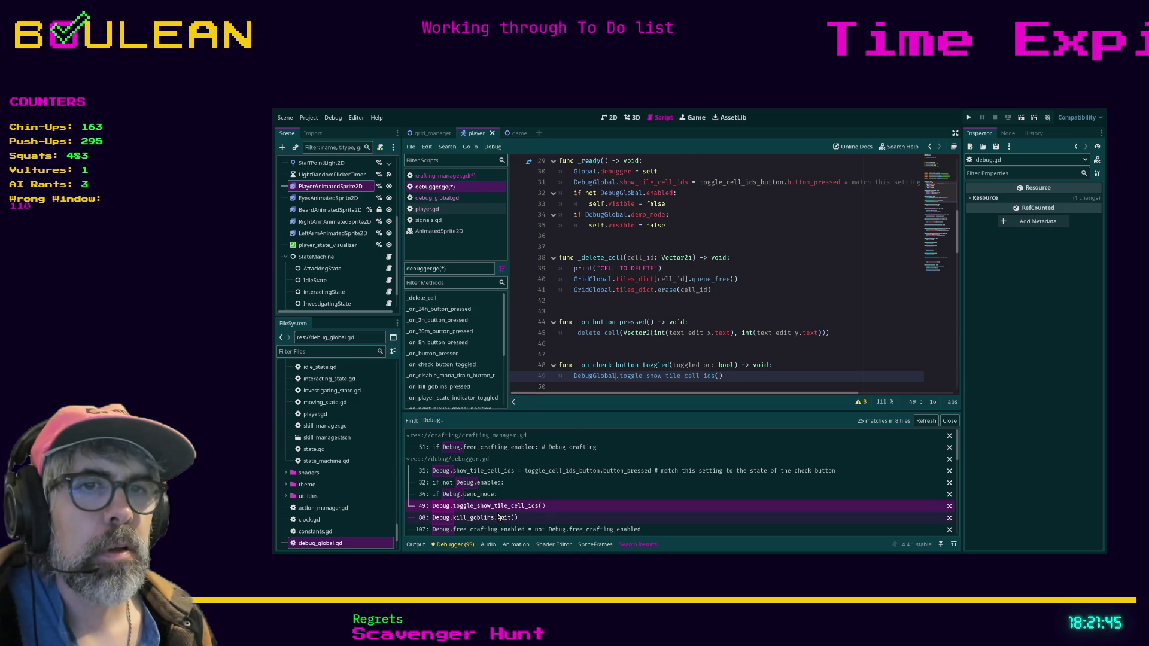
Replace Debug with DebugGlobal on lines 88, 107 (both) and 111, then save the scripts.
left_click(499, 517)
key("ctrl+v")
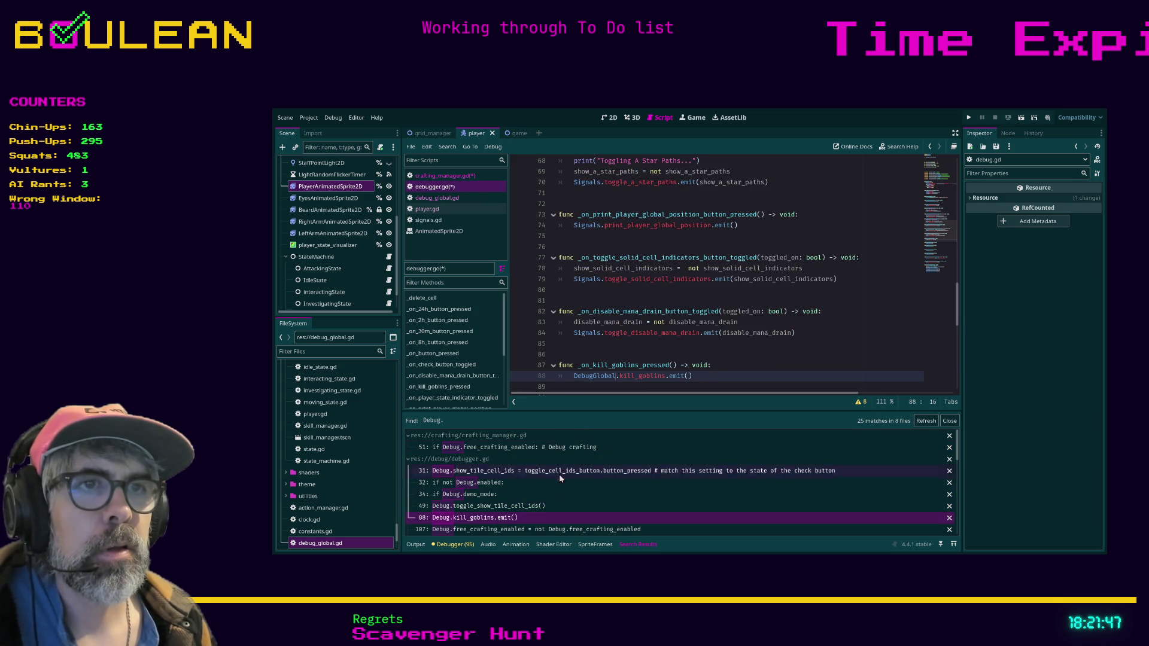
left_click(516, 529)
key("ctrl+v")
double_click(733, 374)
key("ctrl+v")
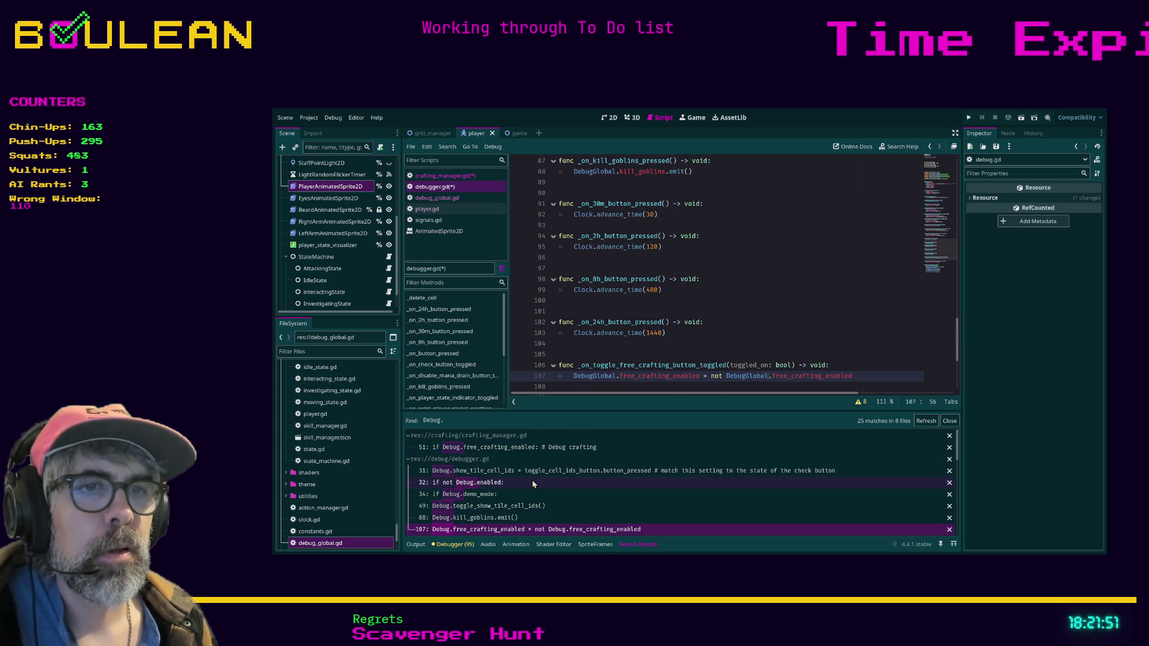
scroll(532, 480, "down", 3)
left_click(535, 490)
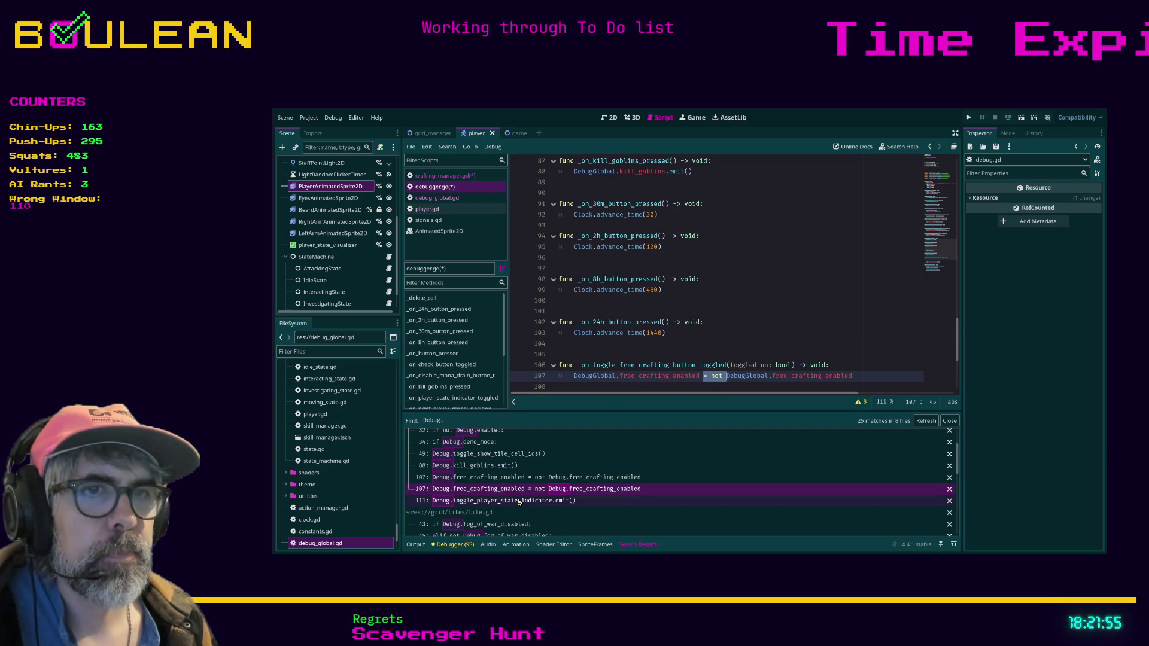
key("Down")
double_click(578, 376)
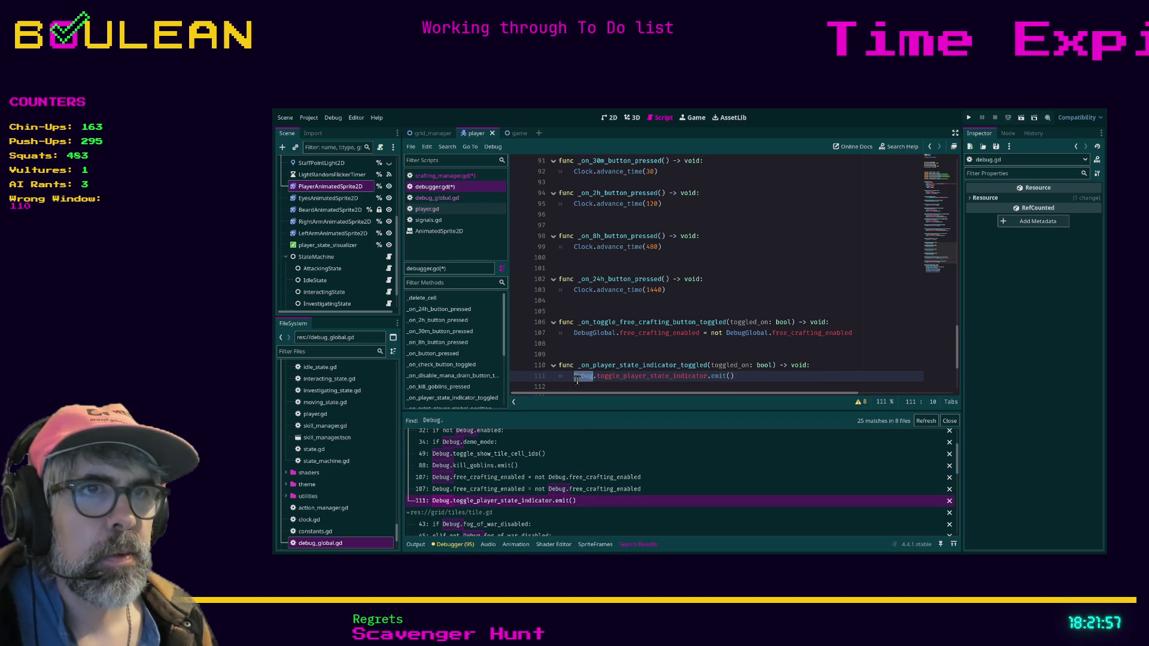
key("ctrl+v")
key("ctrl+s")
left_click(508, 526)
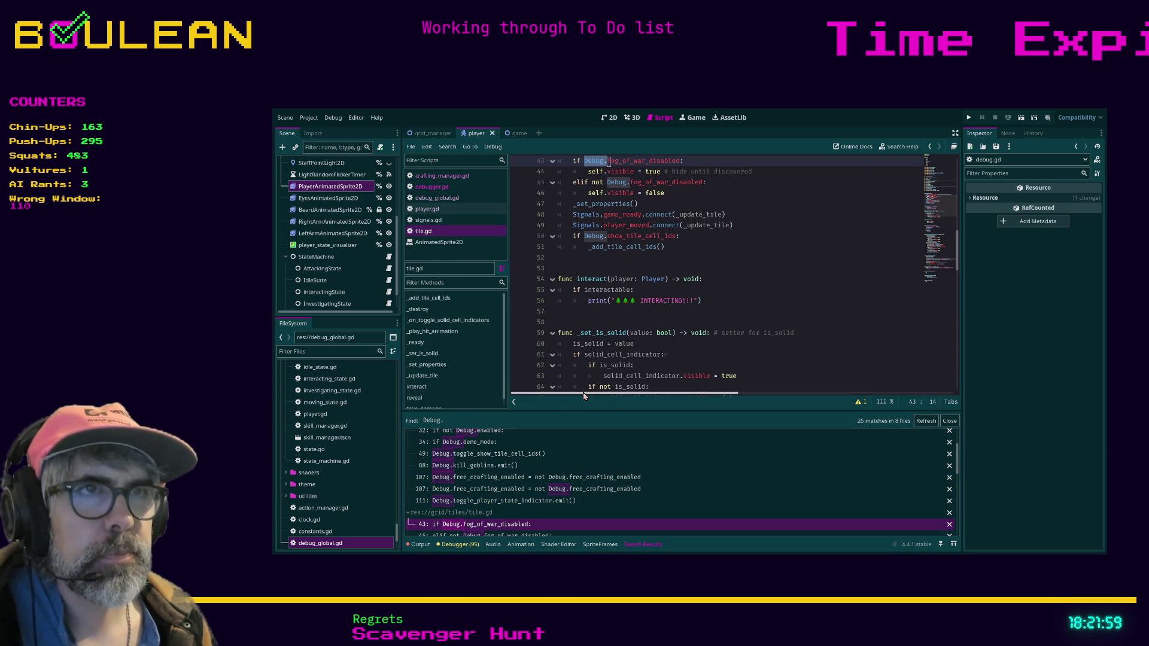
Replace Debug with DebugGlobal on tile.gd lines 43, 45 and 50.
key("ctrl+v")
double_click(616, 182)
key("ctrl+v")
double_click(595, 236)
key("ctrl+v")
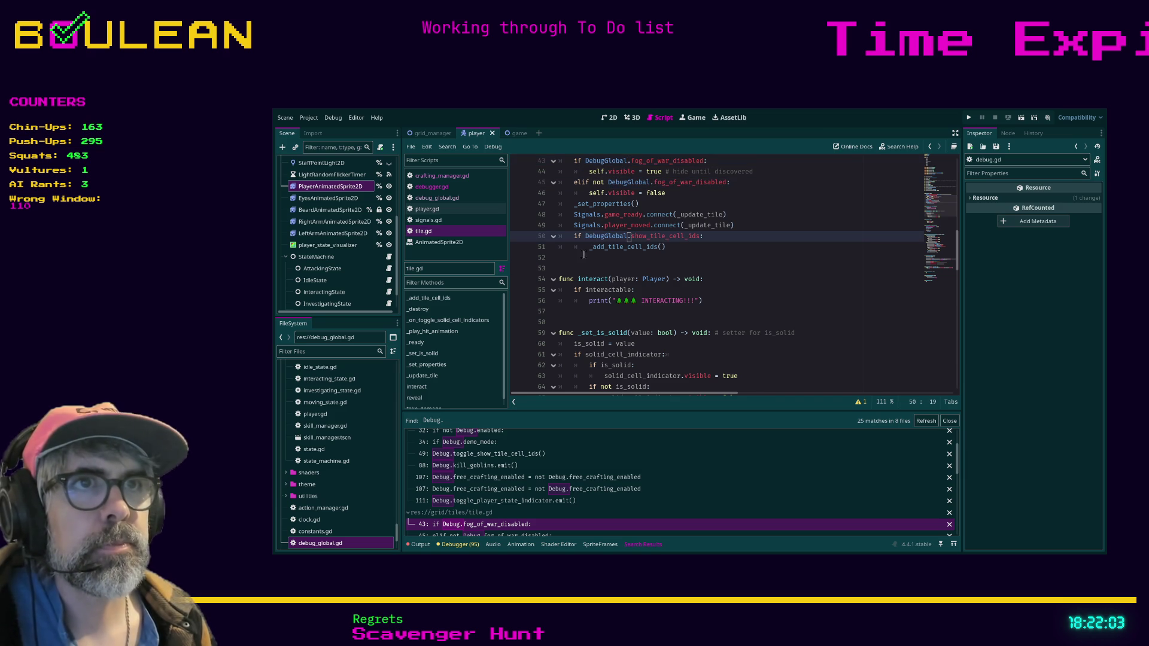
Refresh the project search so it lists the 13 remaining Debug references.
scroll(507, 495, "down", 1)
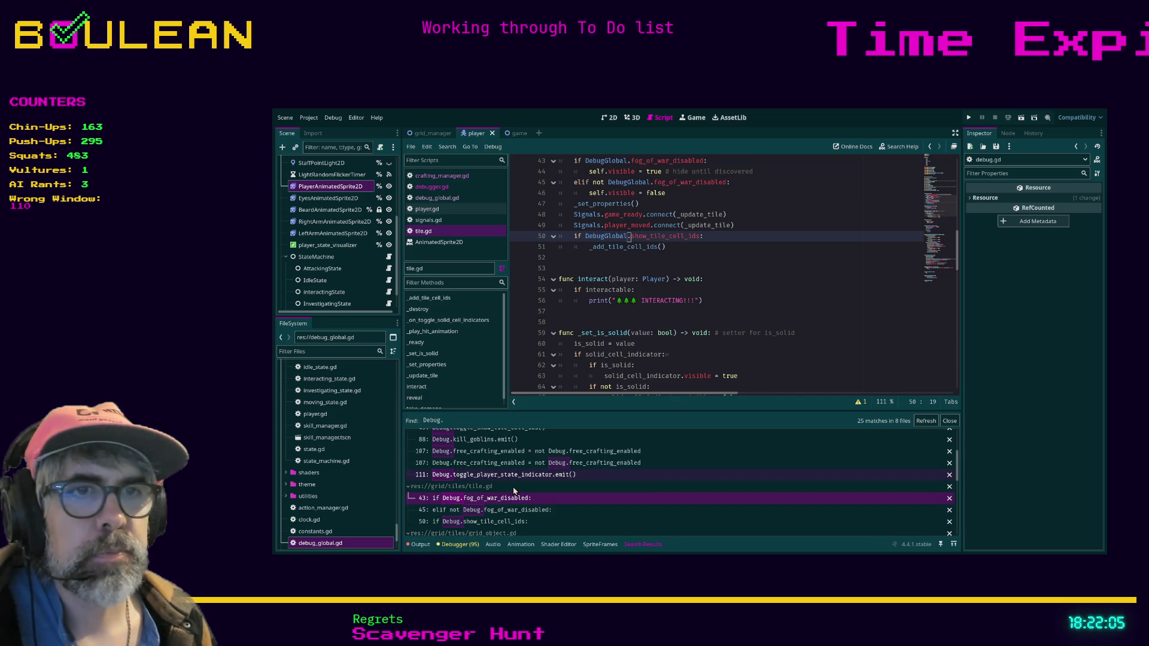
left_click(515, 510)
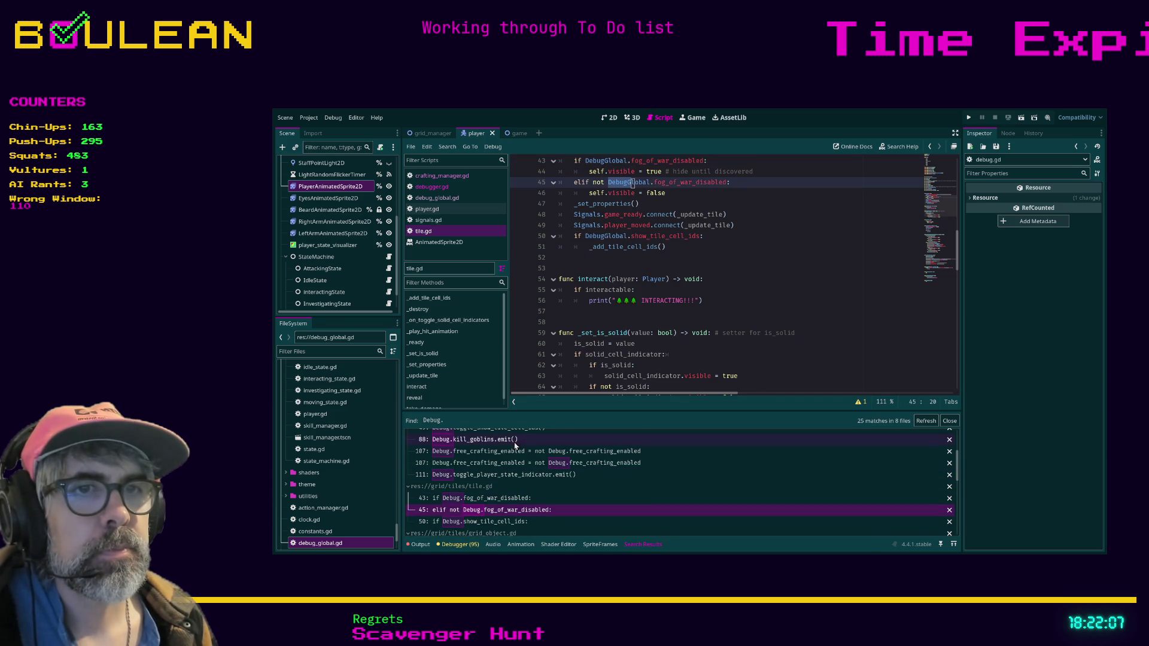
scroll(536, 514, "down", 1)
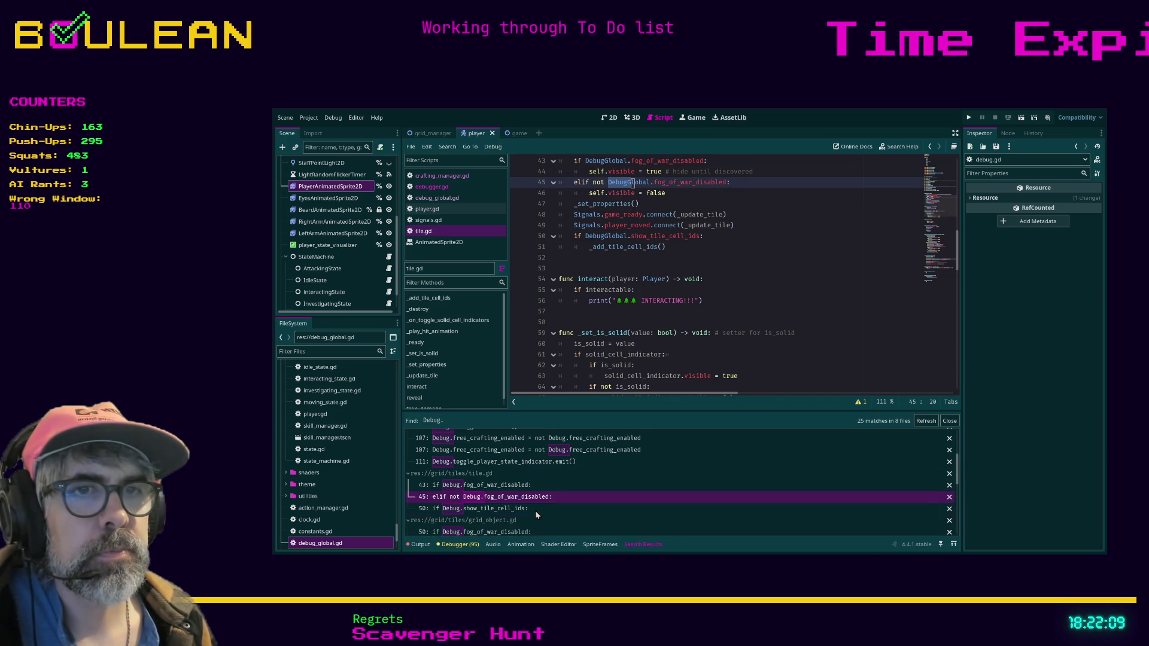
left_click(925, 422)
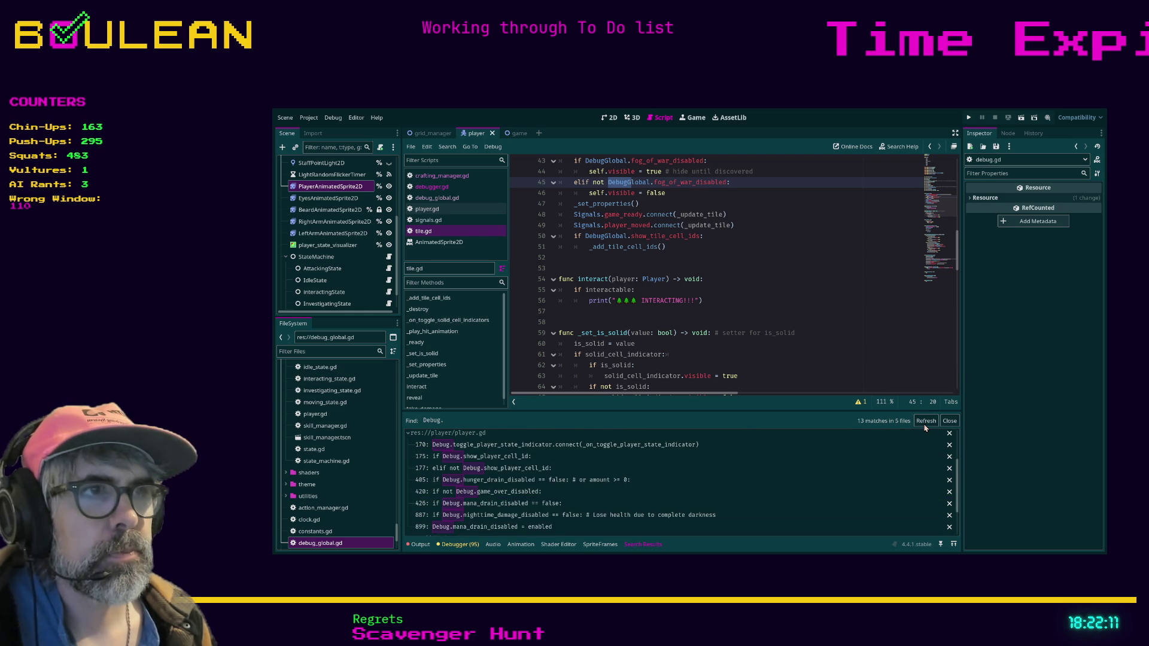
In player.gd, replace Debug with DebugGlobal on lines 170, 175, 177 and 405.
left_click(537, 446)
type("DebugGlobal.toggle_player_state_indicator.connect(_on_toggle_player_state_indicator")
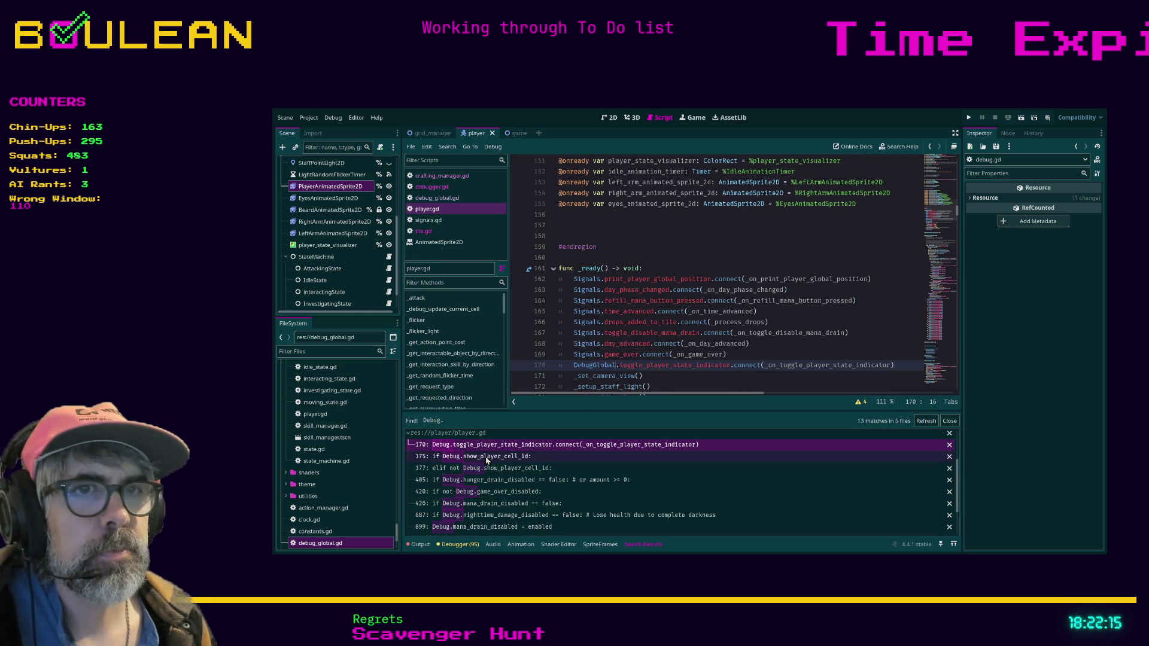
left_click(487, 457)
type("DebugGlobal.show_player_cell_id:")
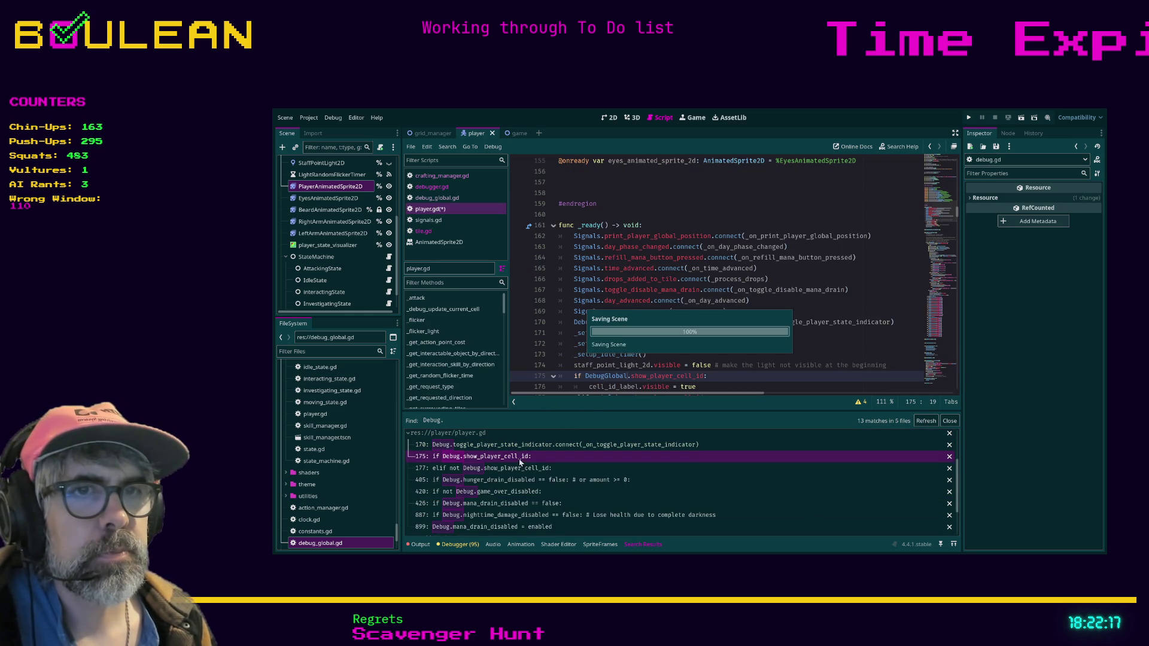
left_click(504, 469)
type("DebugGlobal")
left_click(518, 482)
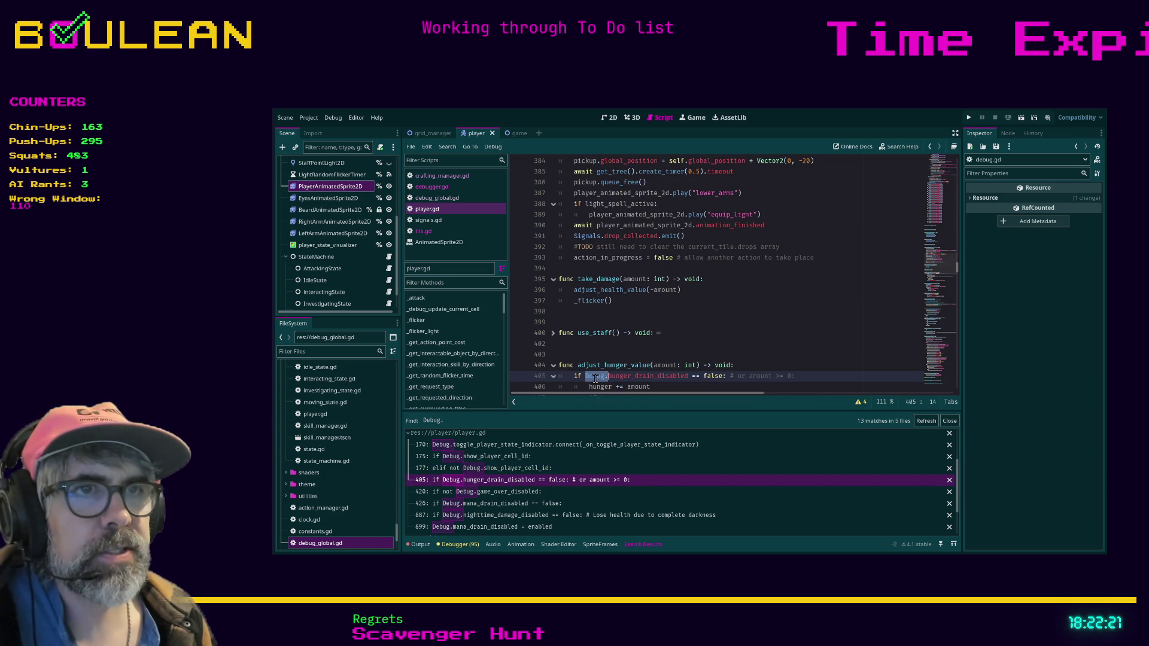
type("DebugGlobal")
Replace Debug with DebugGlobal on player.gd lines 420, 426, 887 and 899.
left_click(532, 491)
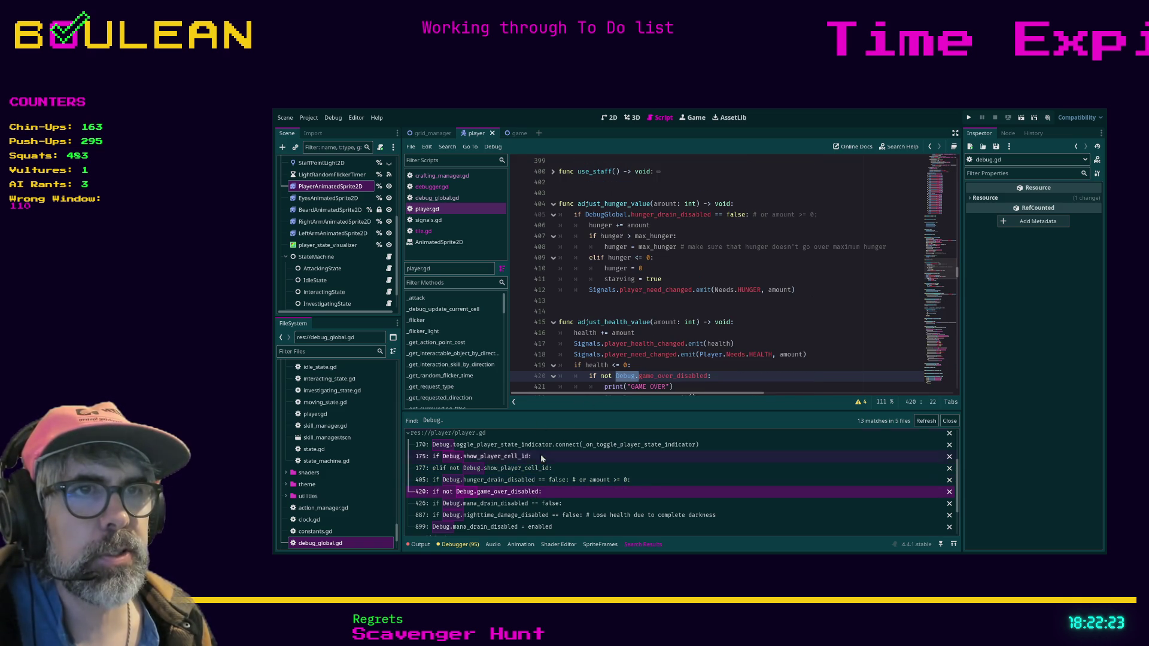
type("DebugGlobal")
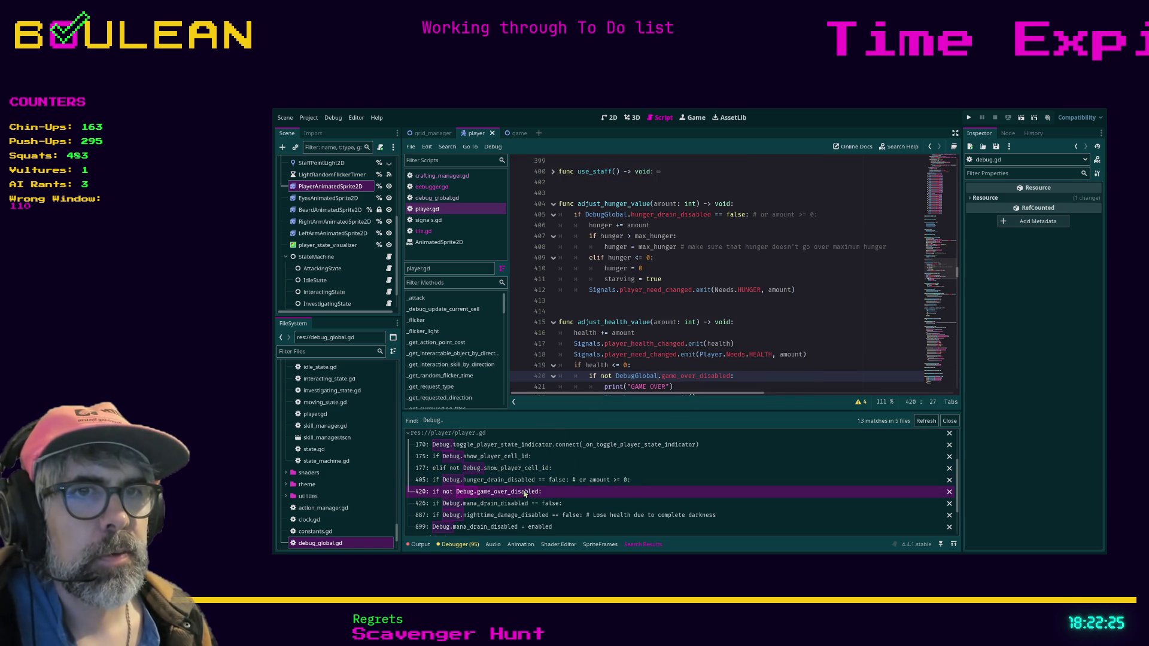
left_click(526, 505)
type("DebugGlobal.mana_drain_disabled == false:")
left_click(515, 515)
type("DebugGlobal")
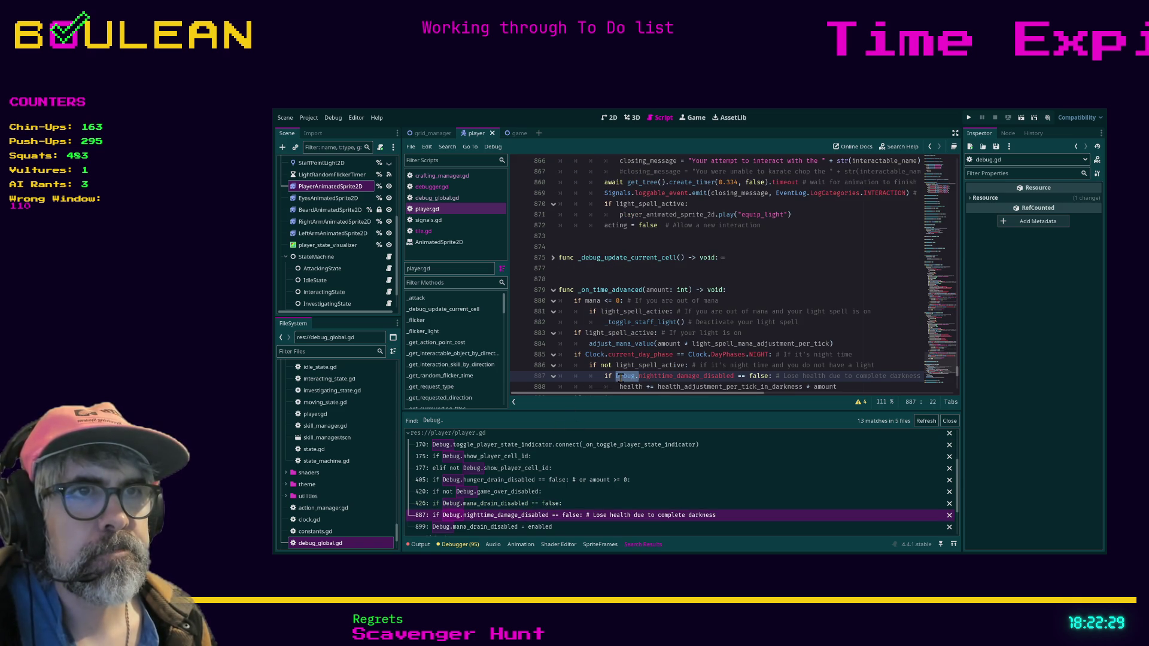
left_click(516, 527)
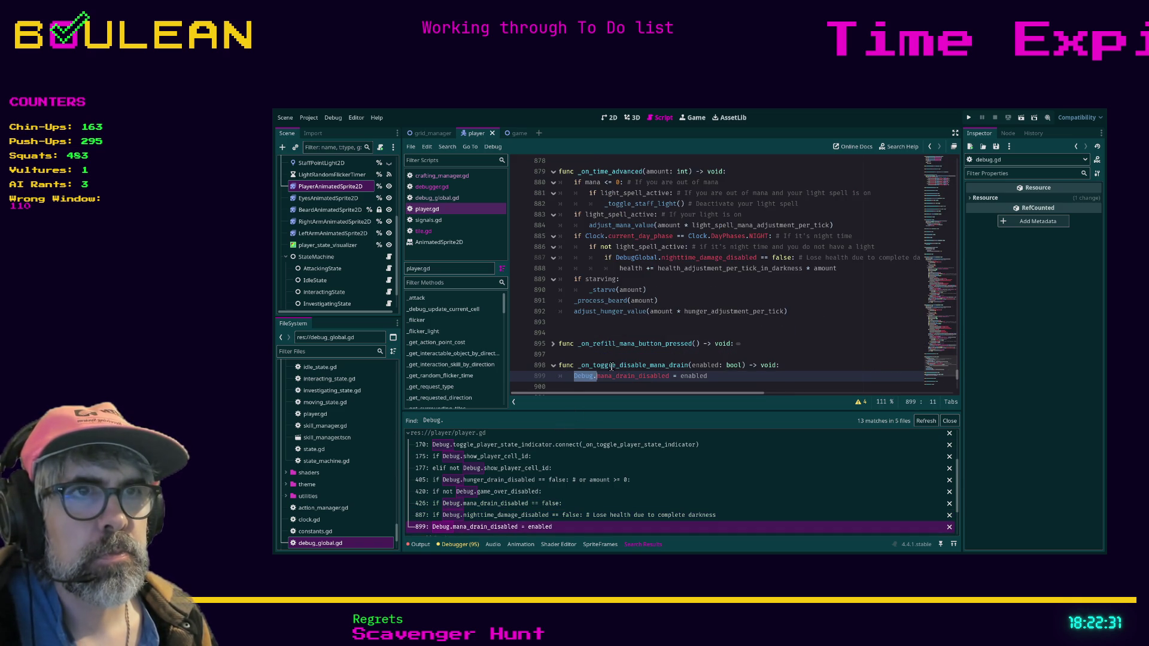
type("DebugGlobal")
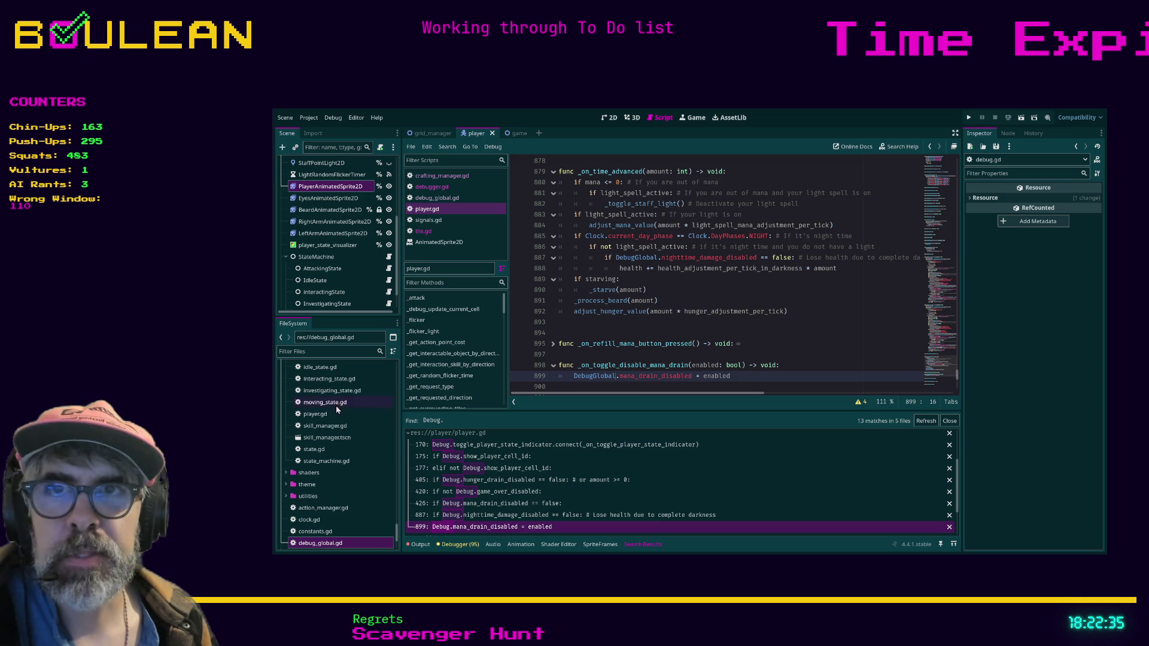
scroll(567, 508, "down", 2)
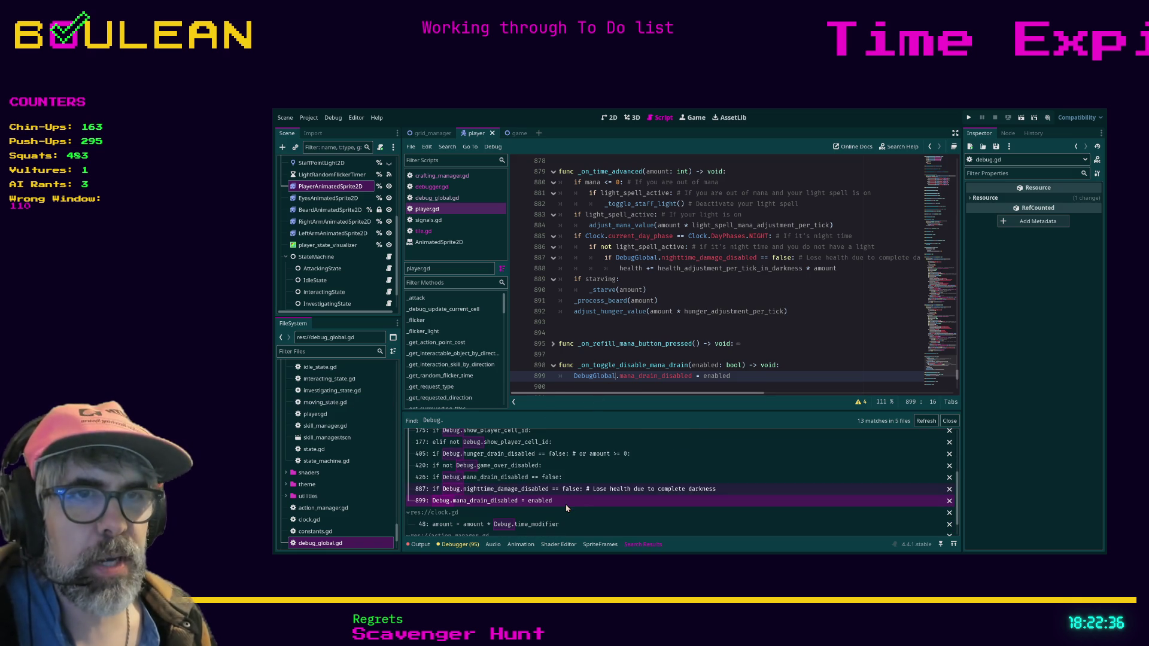
Replace Debug with DebugGlobal in clock.gd line 48 and action_manager.gd line 18, then refresh results.
left_click(535, 524)
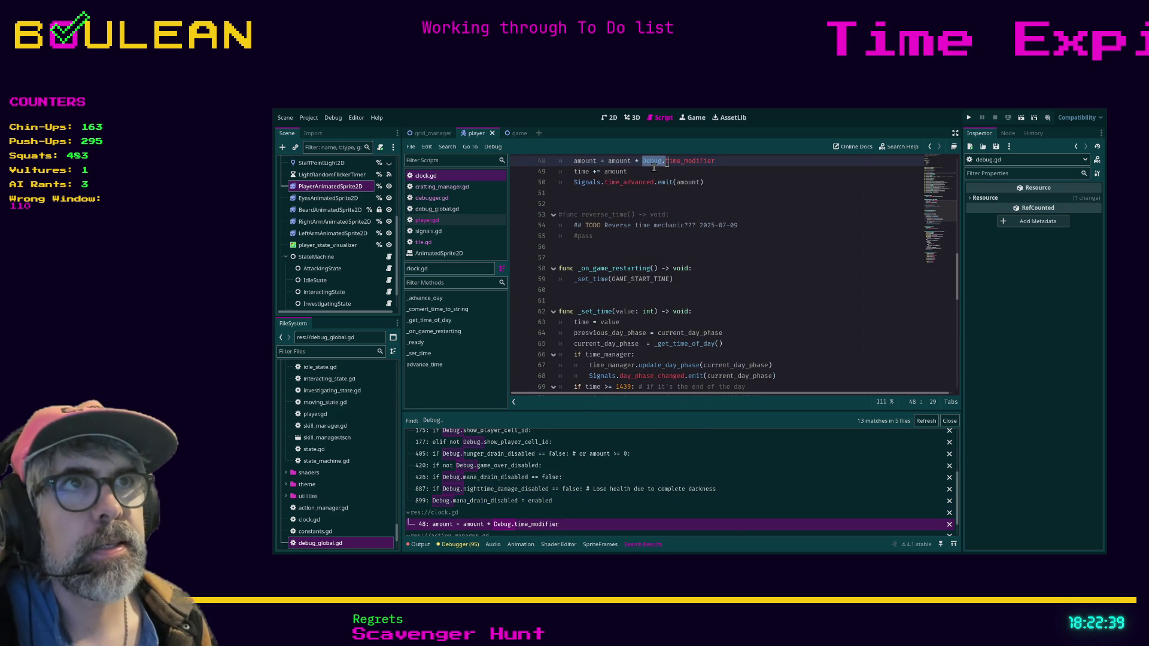
type("DebugGlobal")
scroll(502, 495, "down", 1)
scroll(502, 496, "down", 1)
left_click(514, 527)
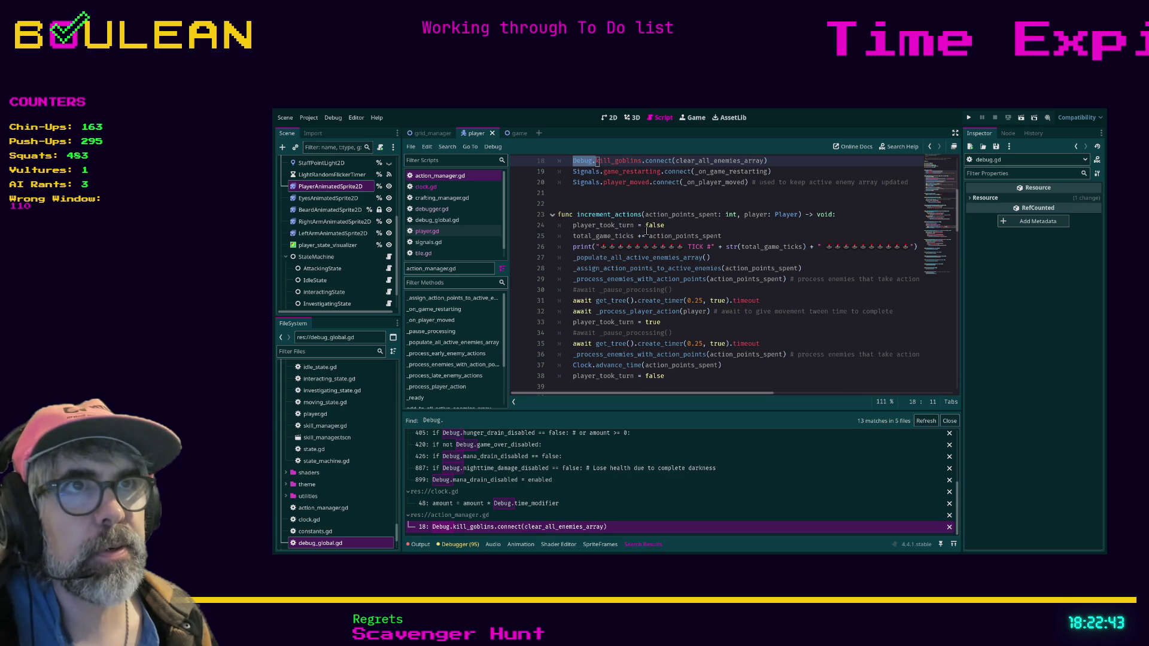
type("DebugGlobal")
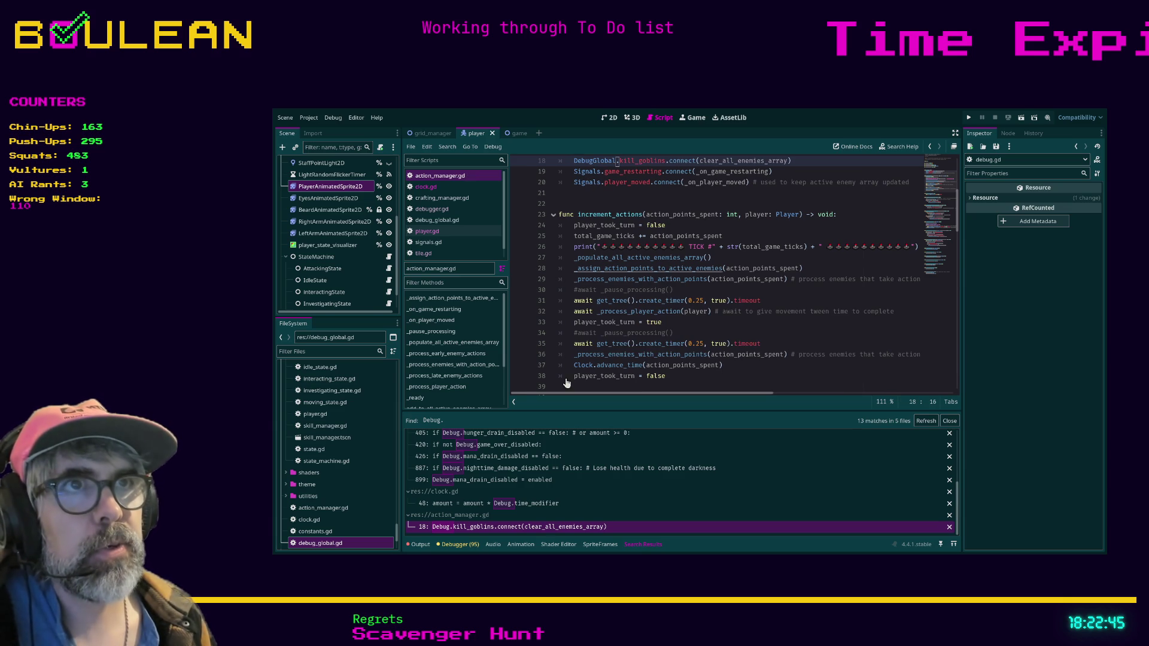
left_click(925, 421)
Replace Debug with DebugGlobal on grid_object.gd lines 50, 52 and grid_manager.gd line 72, then save.
left_click(491, 449)
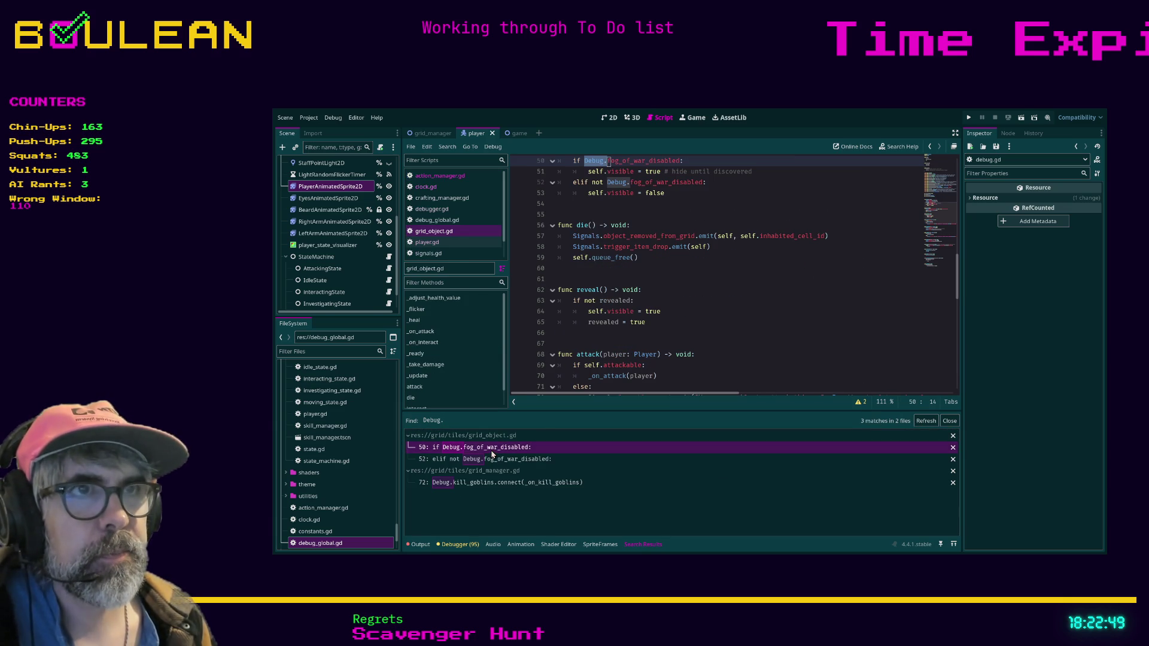
type("DebugGlobal")
double_click(616, 182)
type("DebugGlobal")
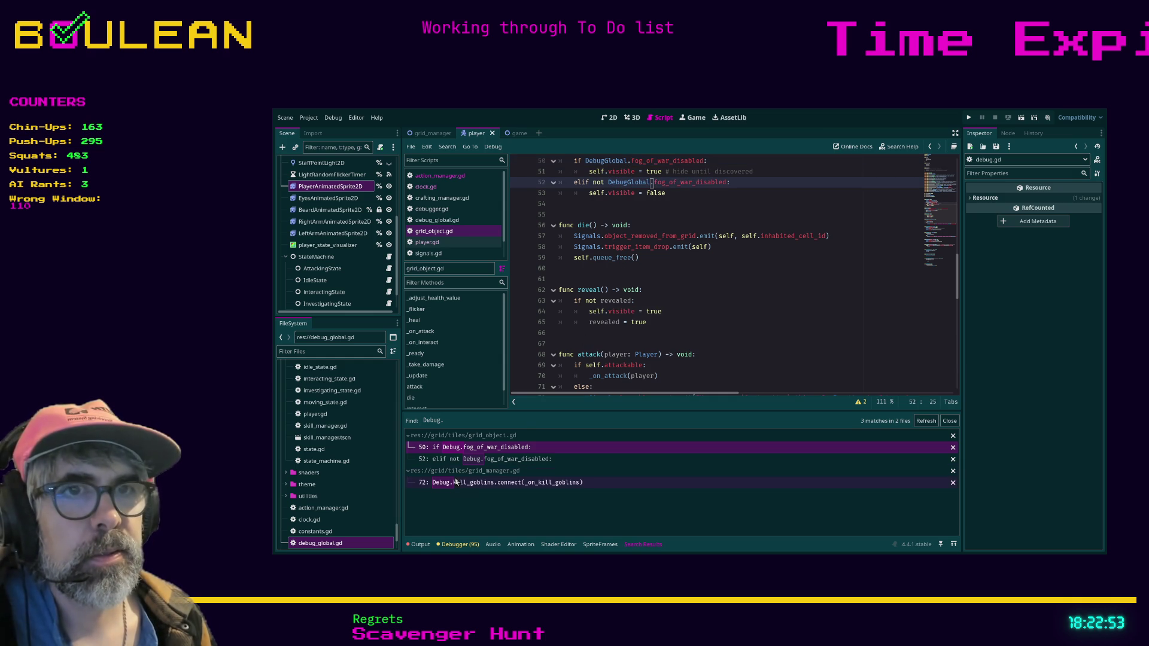
left_click(472, 482)
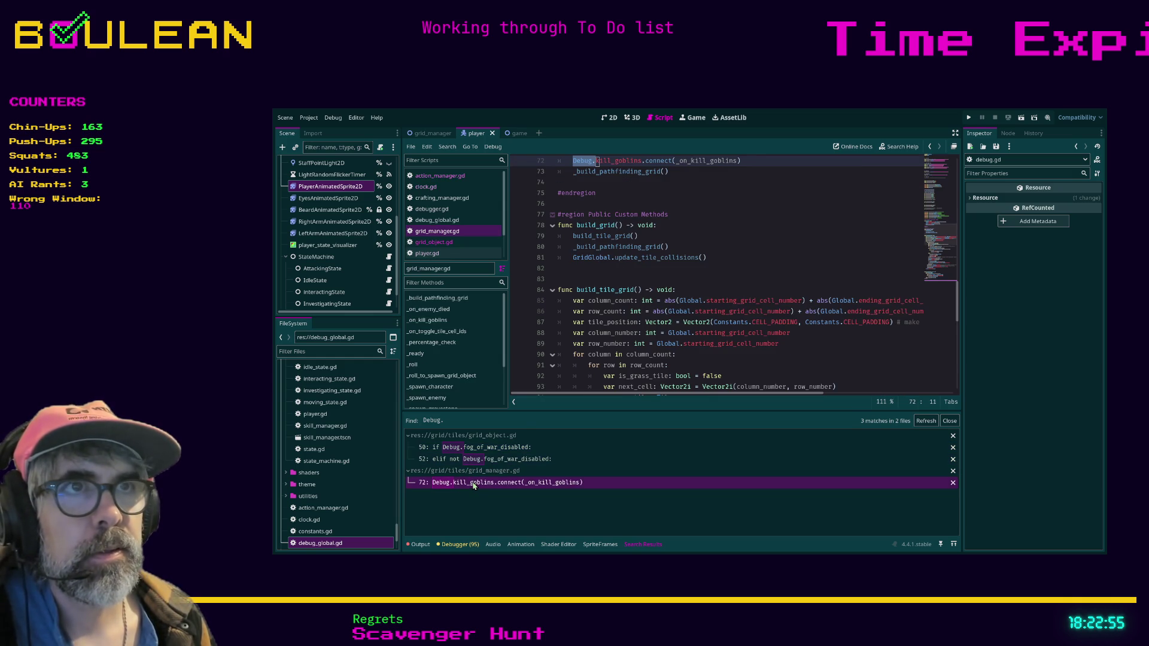
double_click(582, 161)
type("DebugGlobal")
key("ctrl+s")
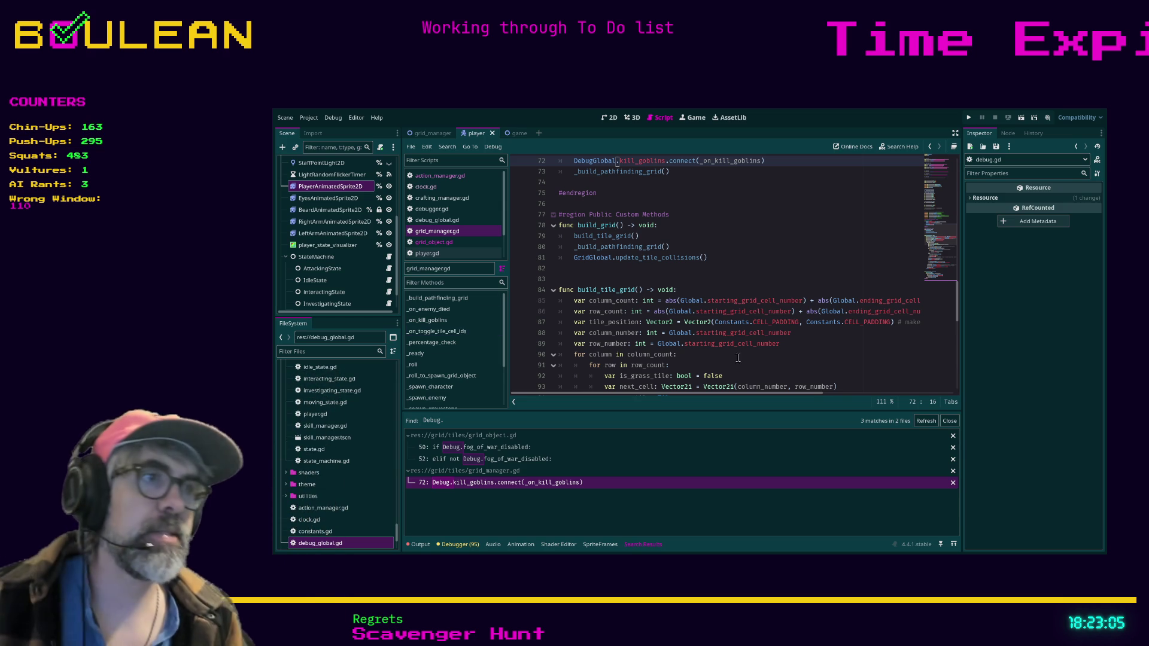
Refresh the search to confirm zero Debug matches remain and run the project.
left_click(922, 421)
left_click(770, 291)
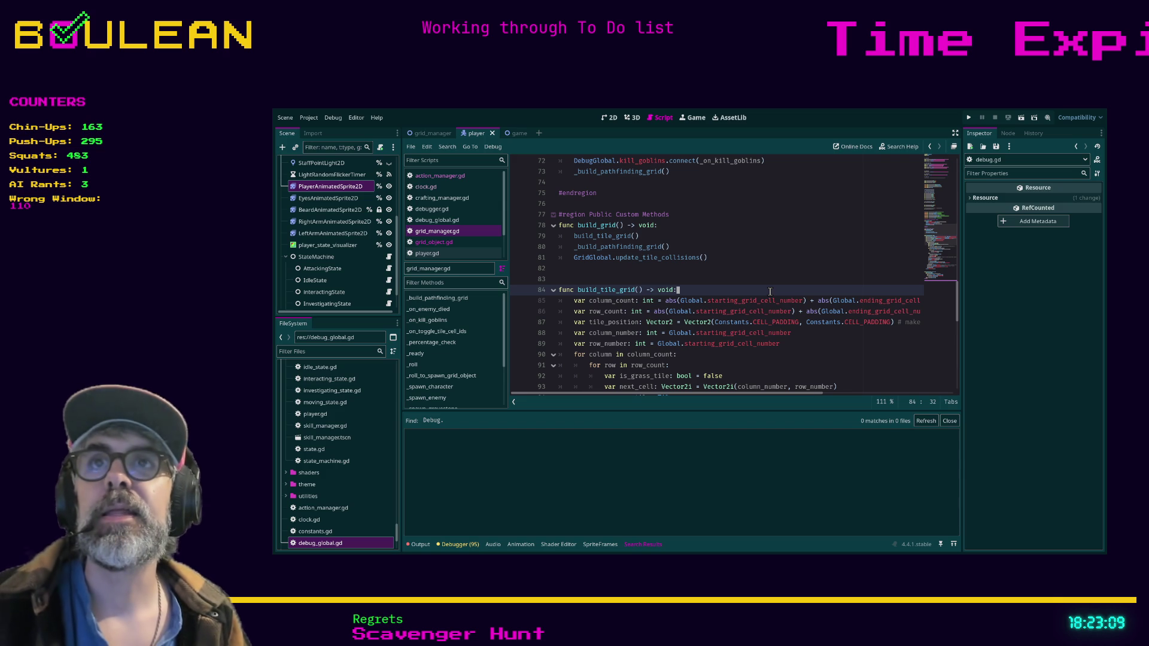
key("F5")
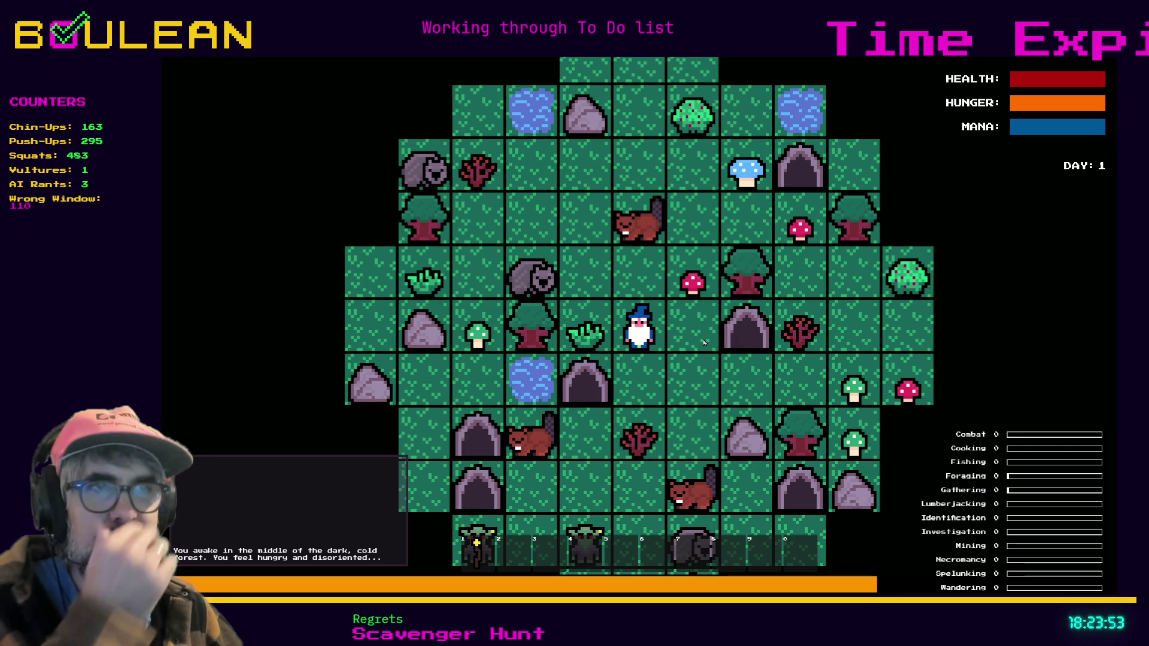
Zoom in on the wizard, equip the torch staff with key 1, then stop the game.
scroll(704, 342, "up", 3)
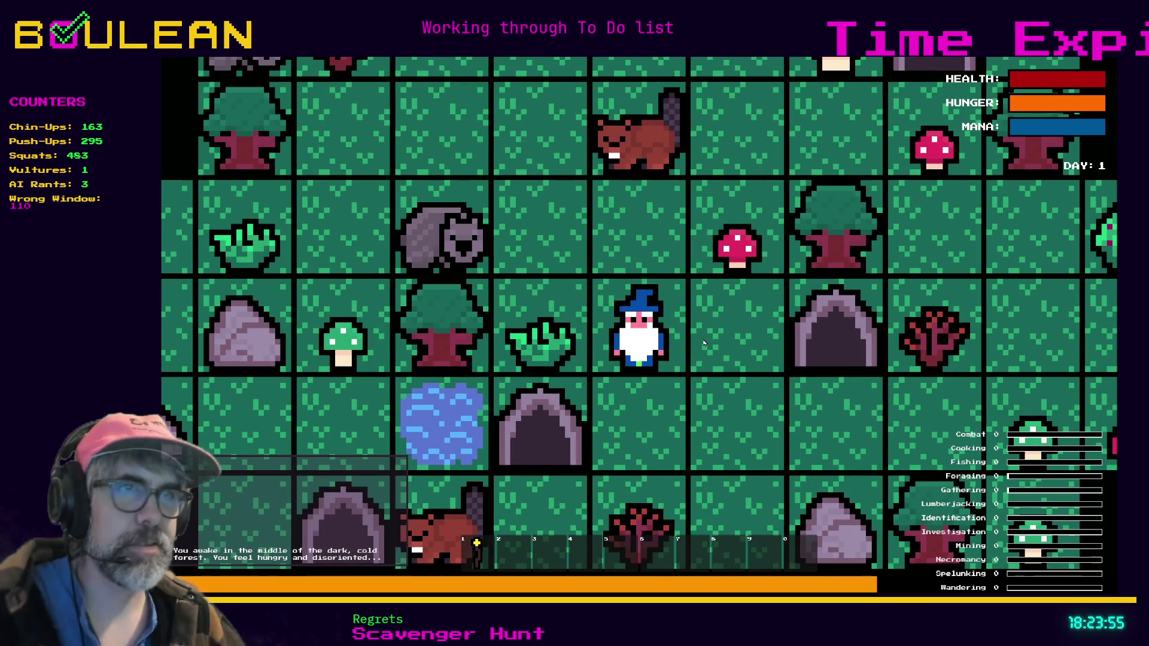
key("1")
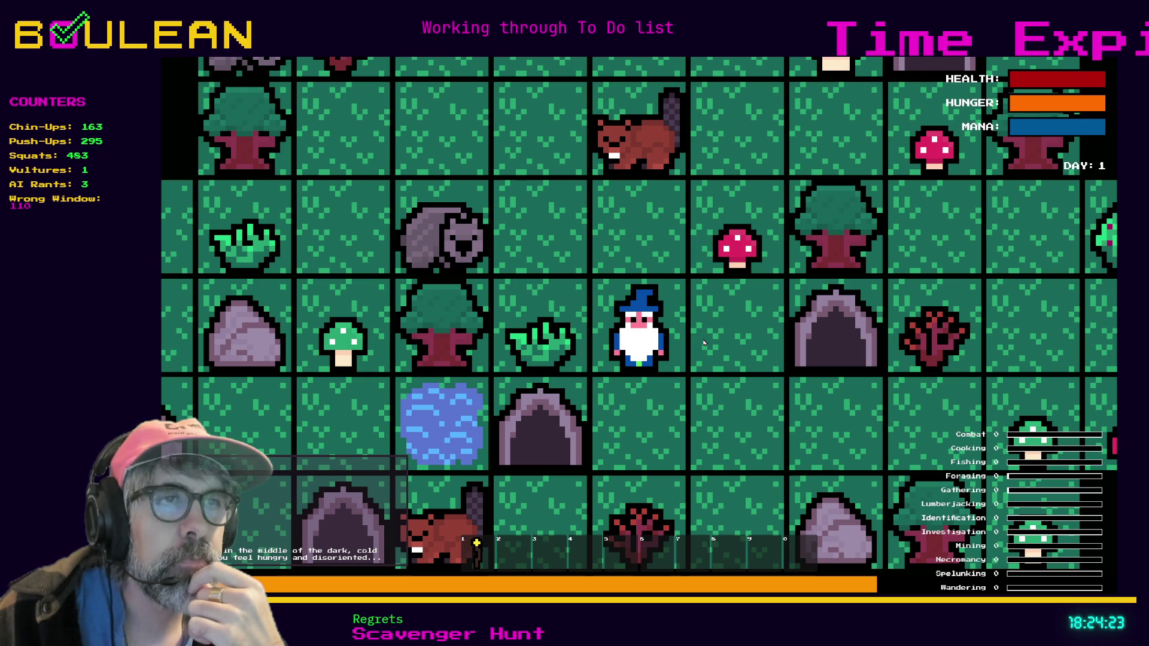
key("F8")
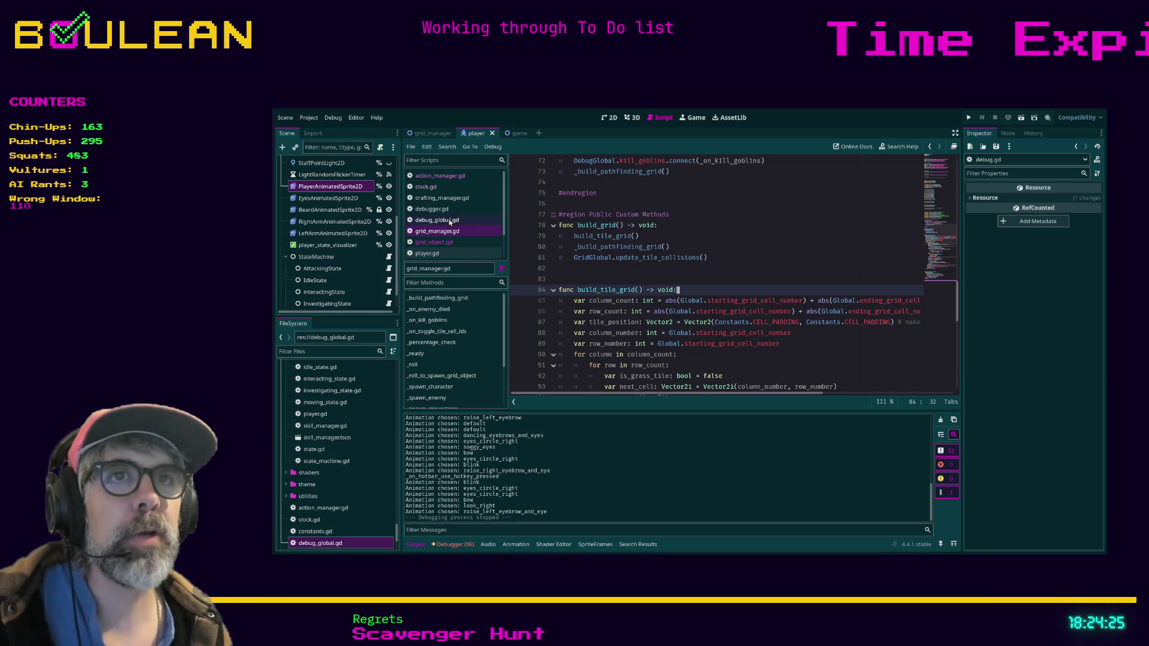
Find the line in player.gd's _play_idle_animation forcing the 'bow' idle, then run the game.
left_click(421, 257)
left_click(634, 324)
key("ctrl+f")
type("idle")
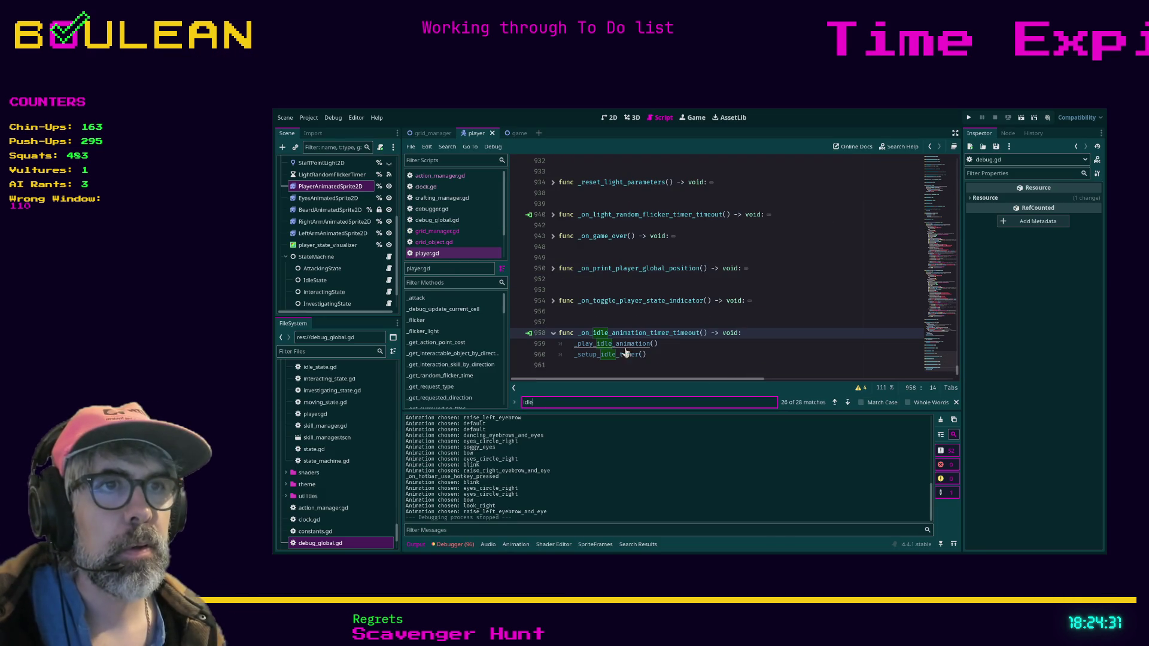
left_click(586, 346, "ctrl")
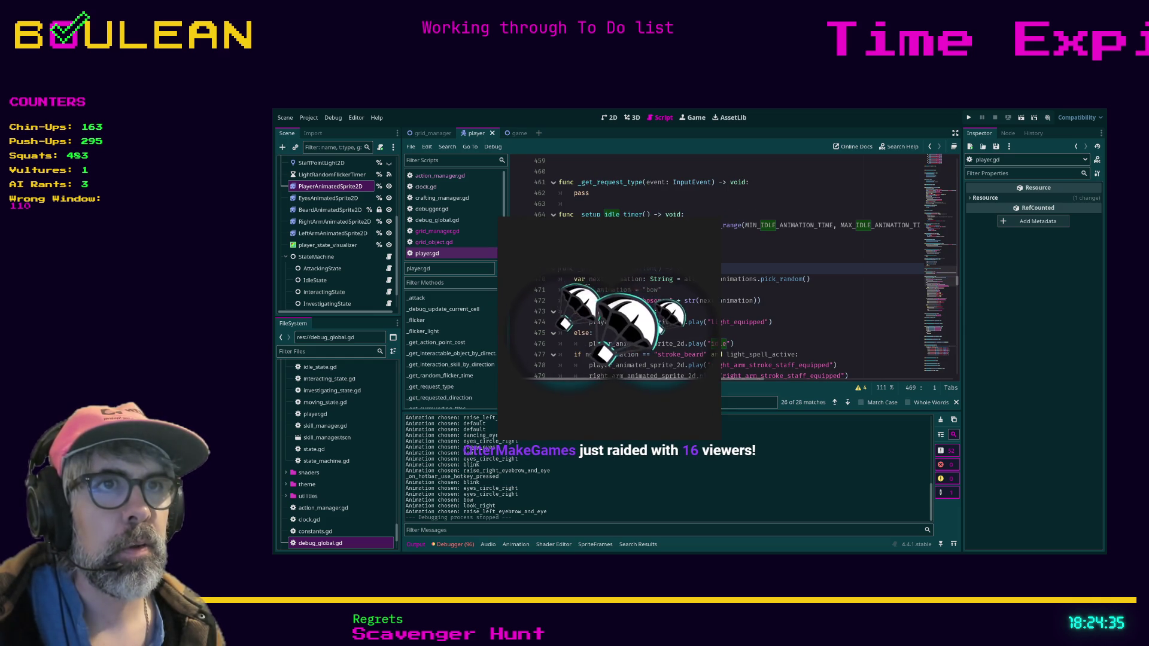
left_click(574, 289)
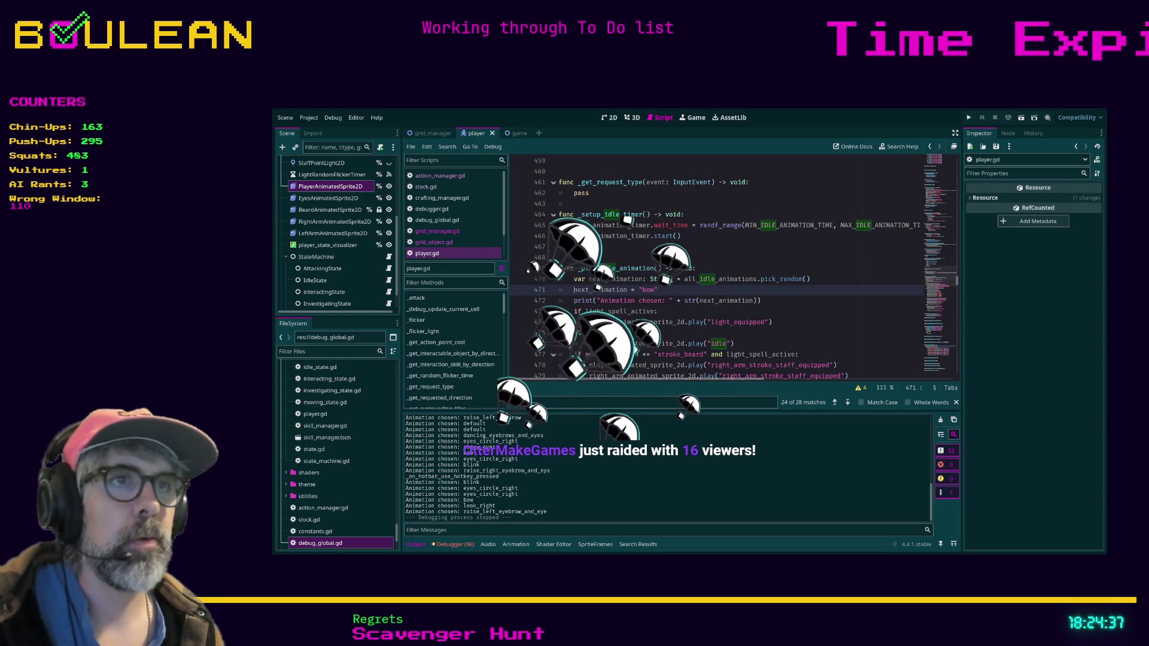
key("F5")
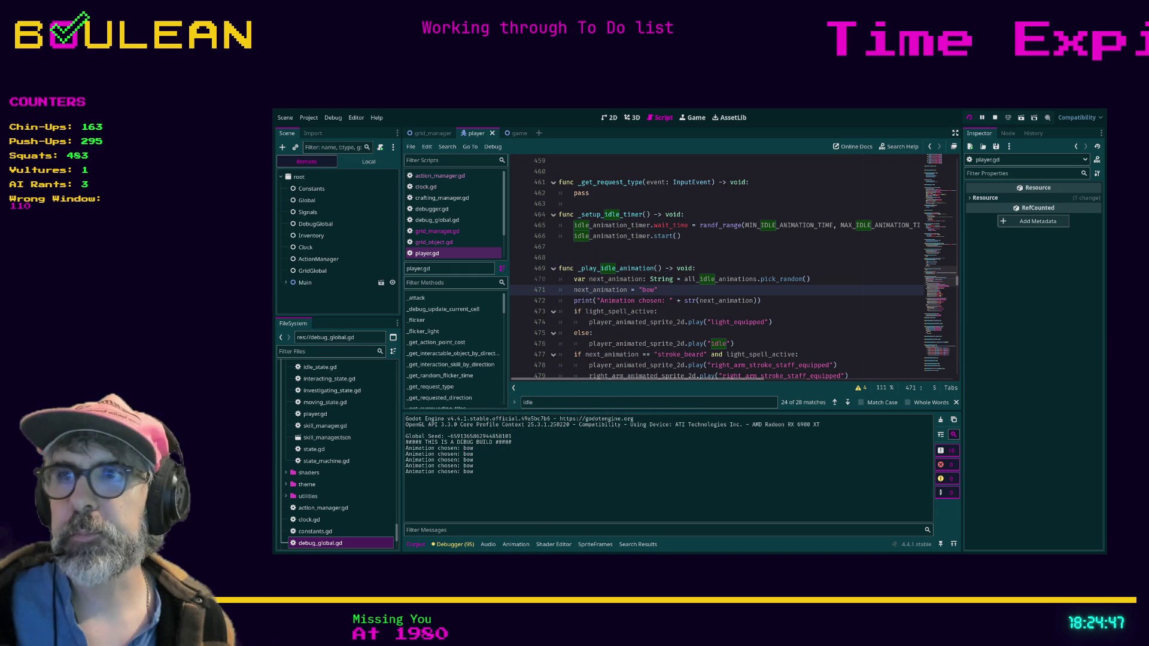
Watch the wizard perform the bow idle in the game window, then stop the game.
key("alt+Tab")
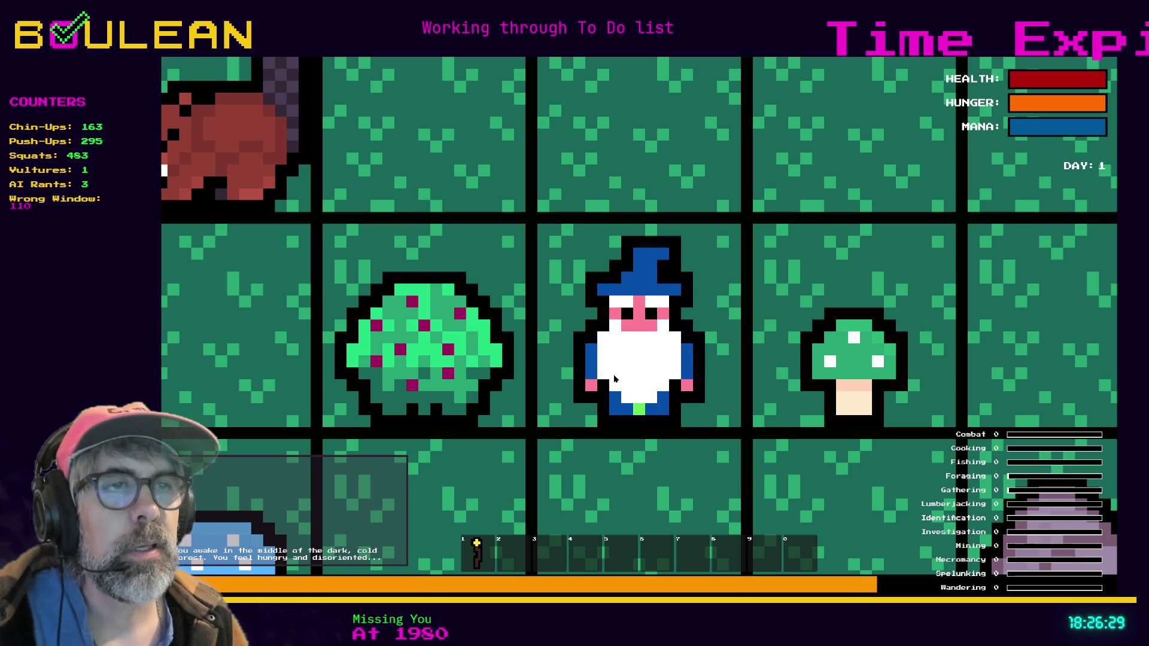
key("Escape")
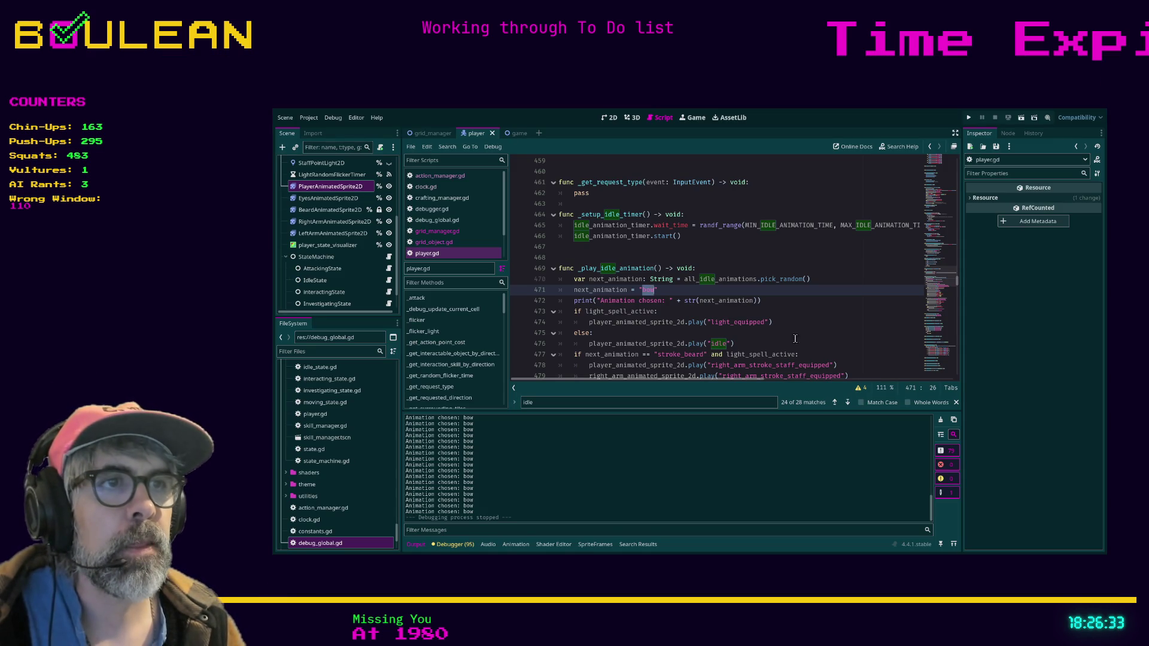
Change the forced idle animation on line 471 from 'bow' to 'stroke_beard', then save and relaunch.
scroll(811, 322, "down", 1)
type("stroke_beard")
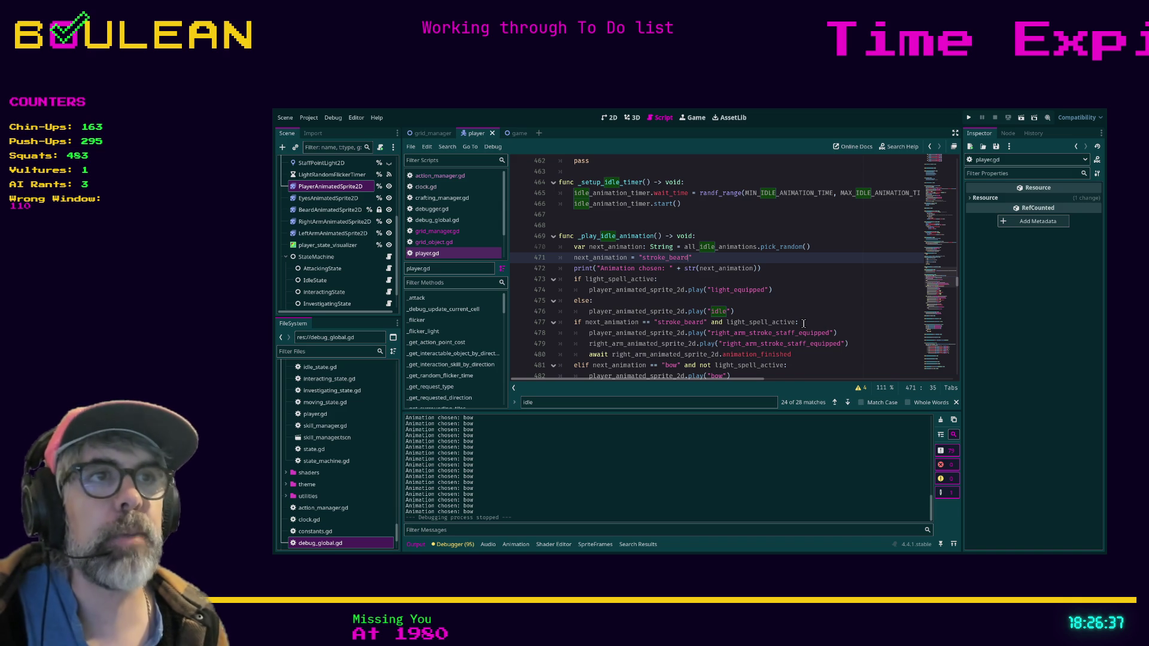
left_click(811, 287)
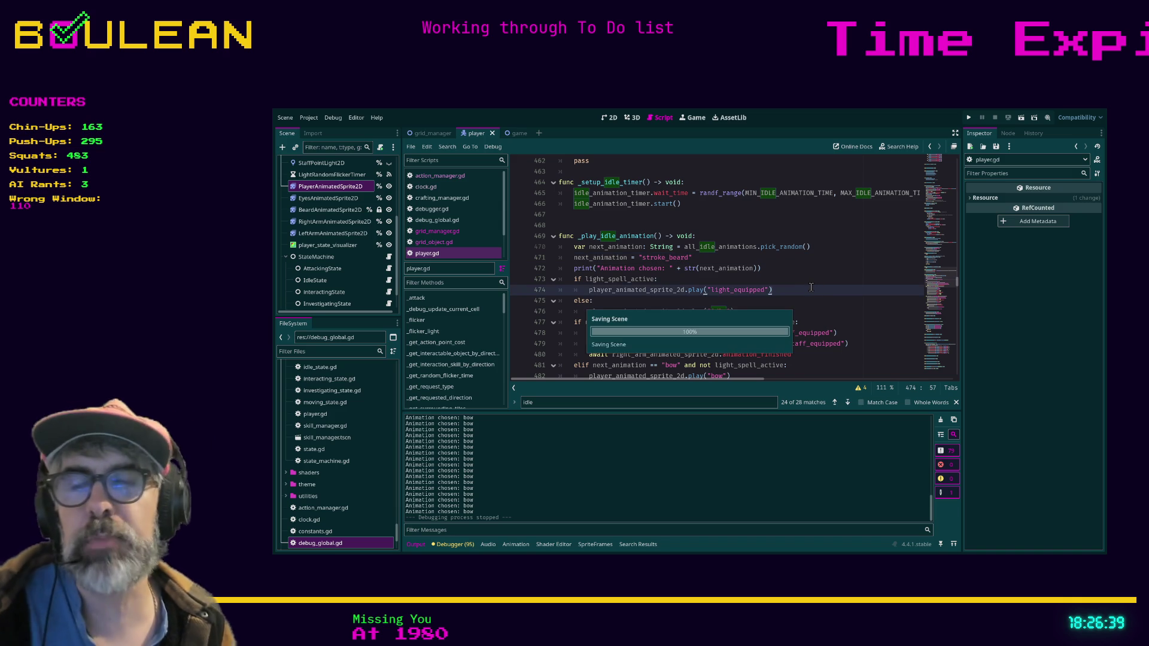
key("F5")
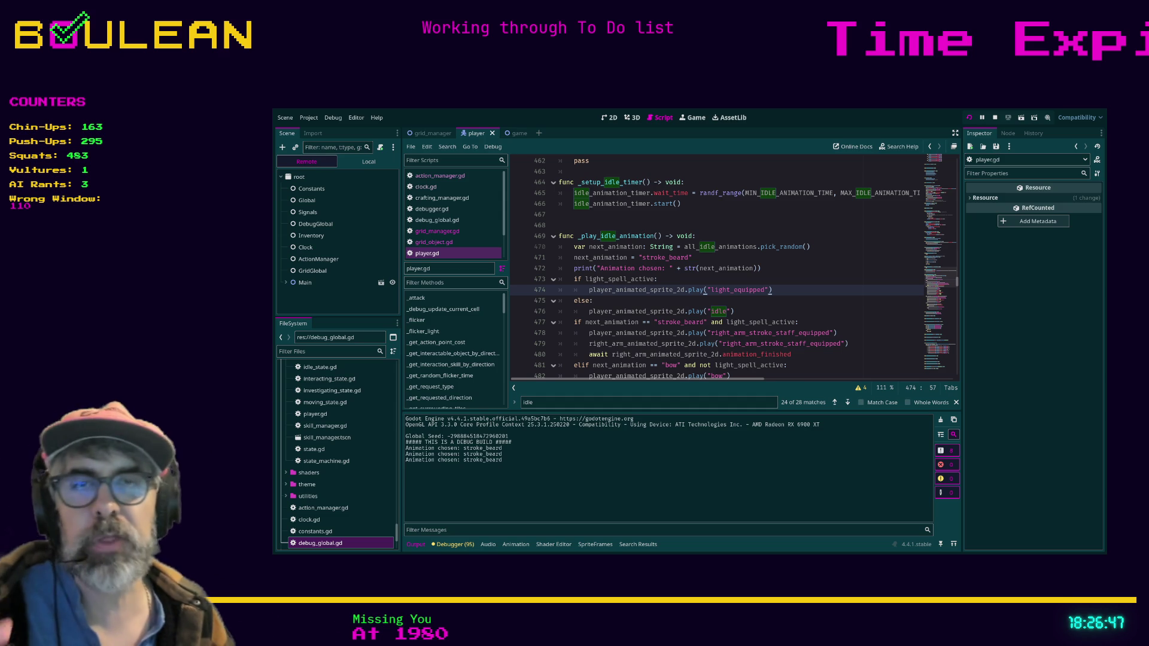
Watch the stroke_beard idle in the game, close it, and return to the stroke_beard line in player.gd.
key("alt+Tab")
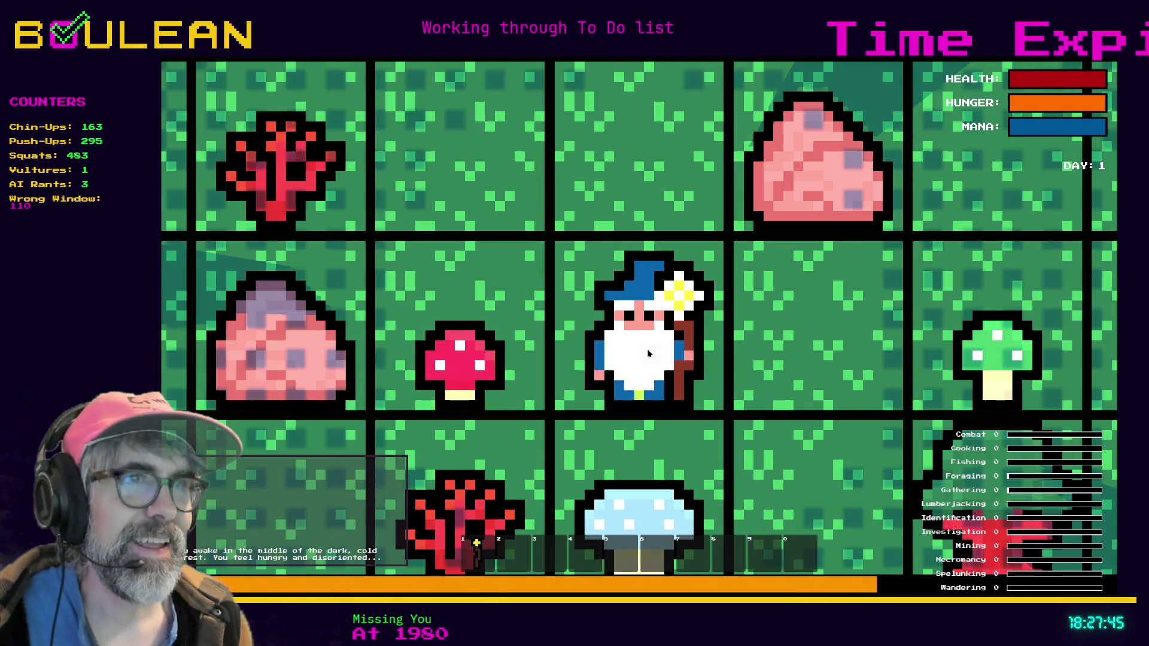
scroll(708, 379, "down", 1)
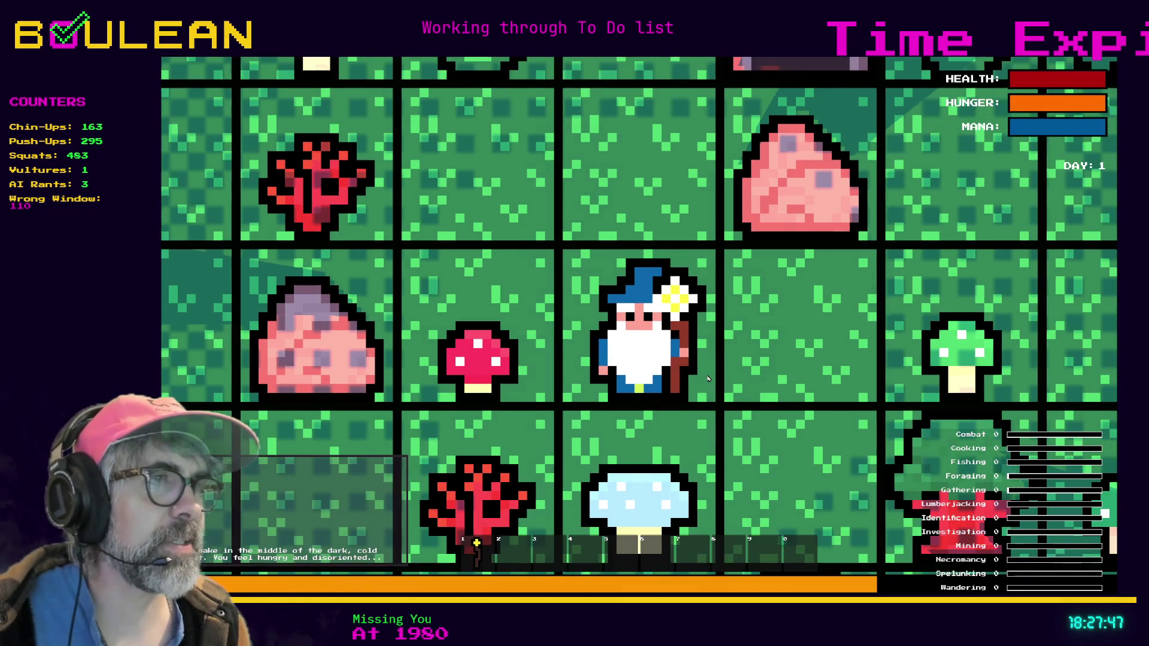
scroll(630, 382, "up", 1)
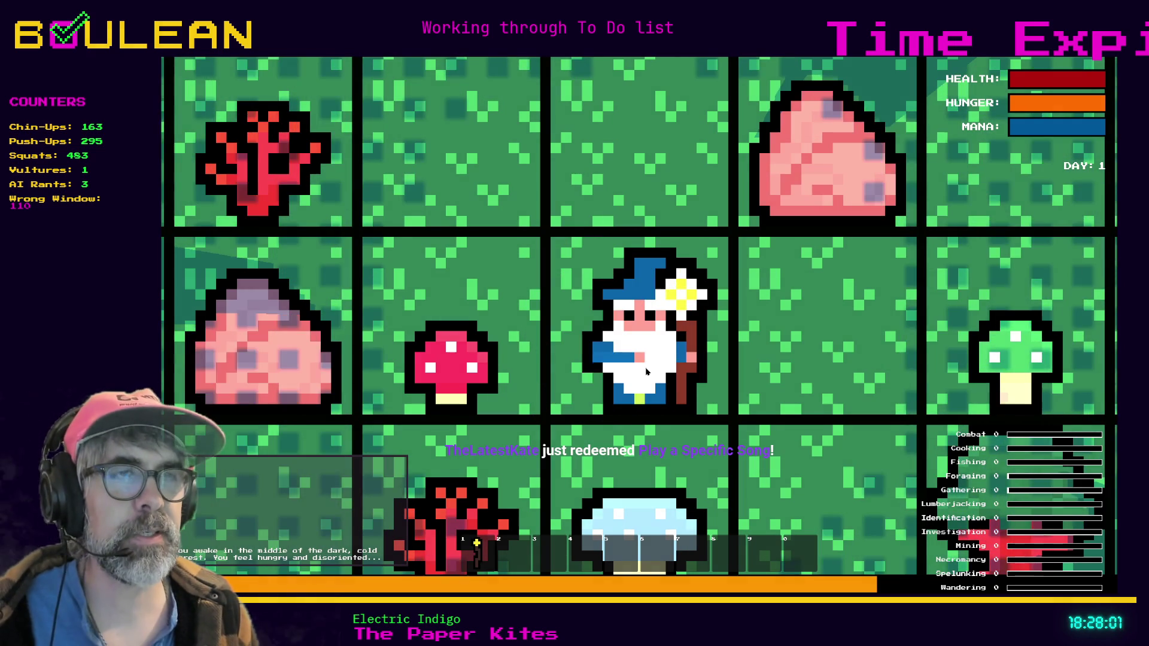
key("F8")
left_click(844, 322)
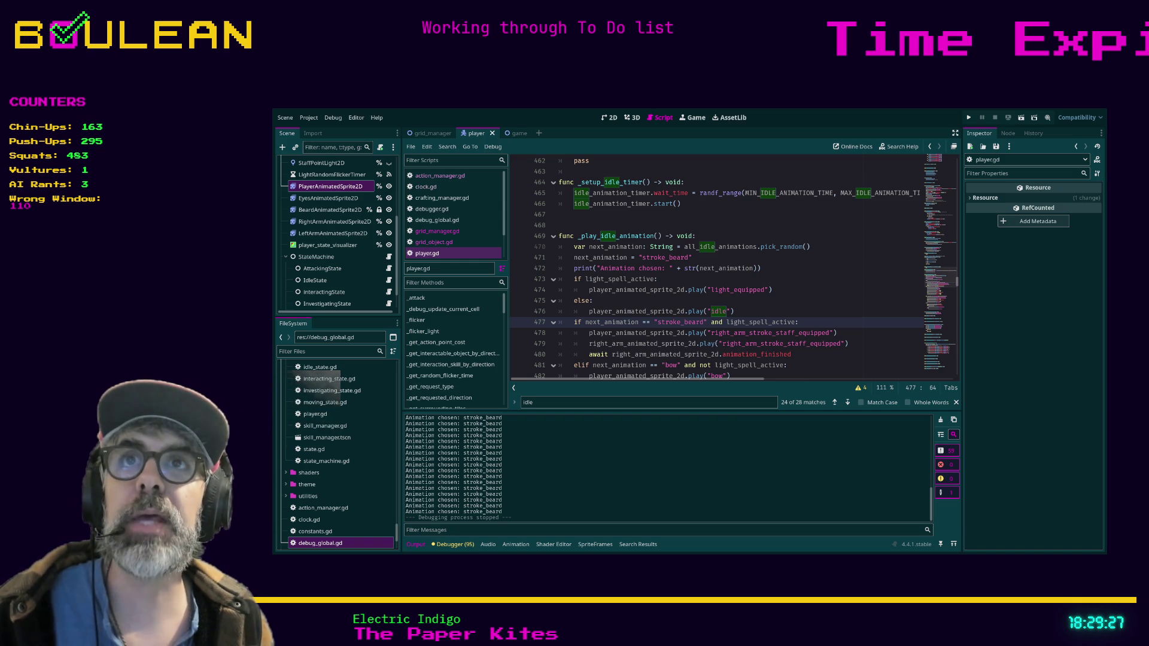
left_click(841, 276)
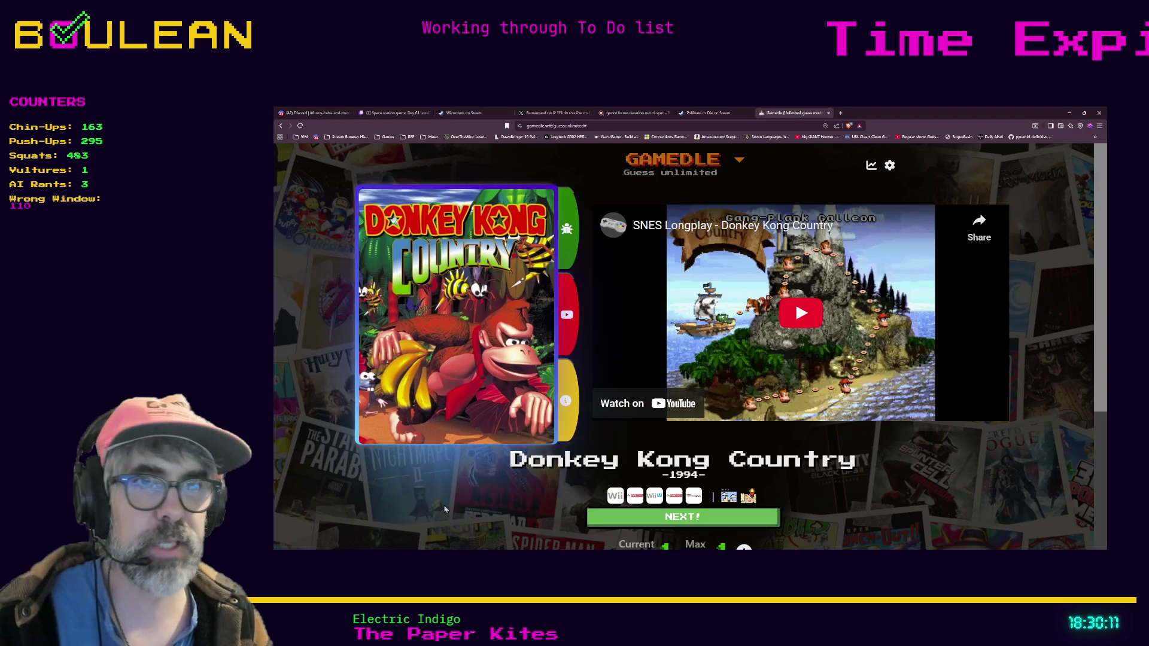
Load the copied Twitch VOD 'Finishing up the memory game for Apollo Vampire' in a new tab.
key("ctrl+t")
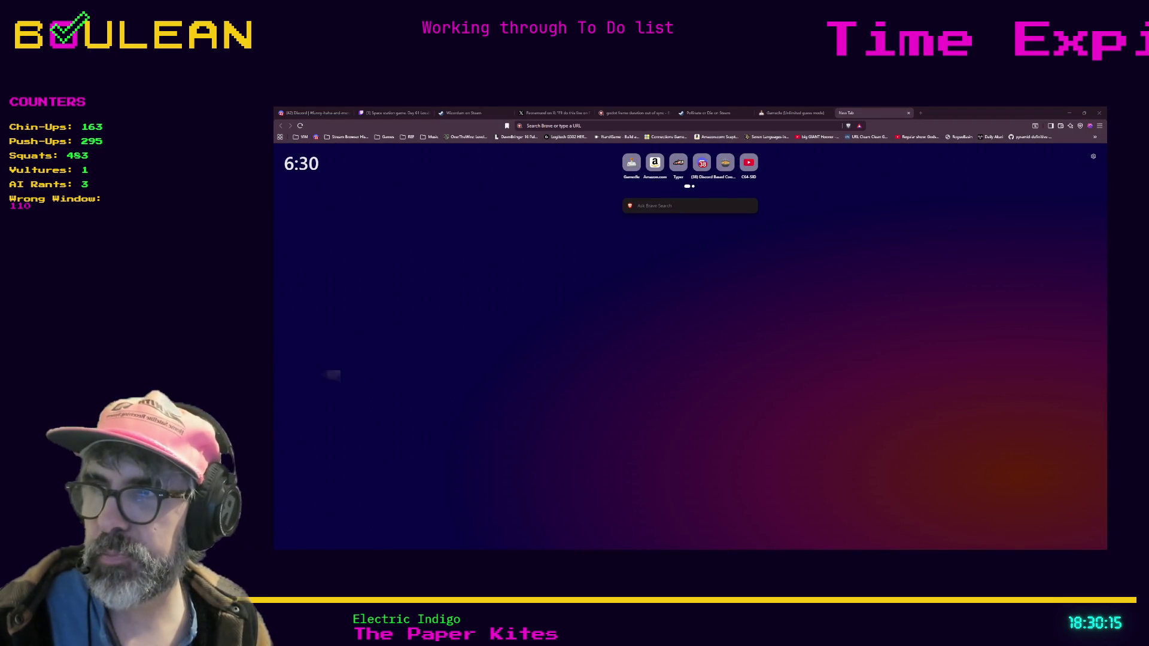
key("ctrl+v")
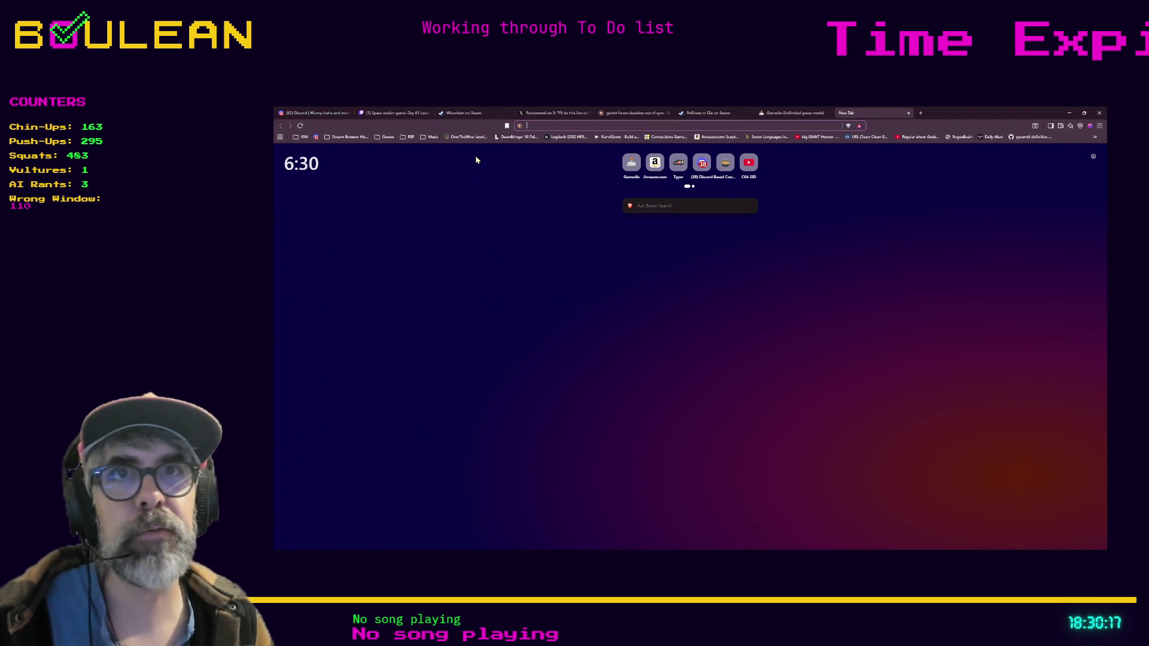
key("Return")
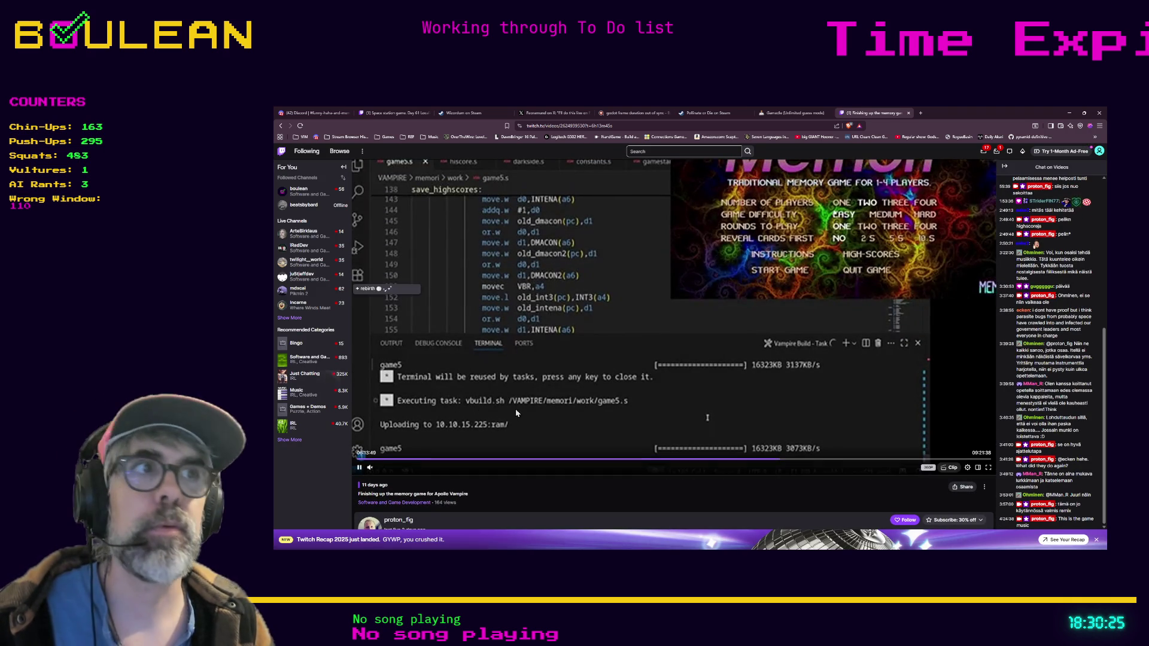
Watch the Twitch replay fullscreen, then return it to the regular page beside the chat.
scroll(423, 445, "up", 1)
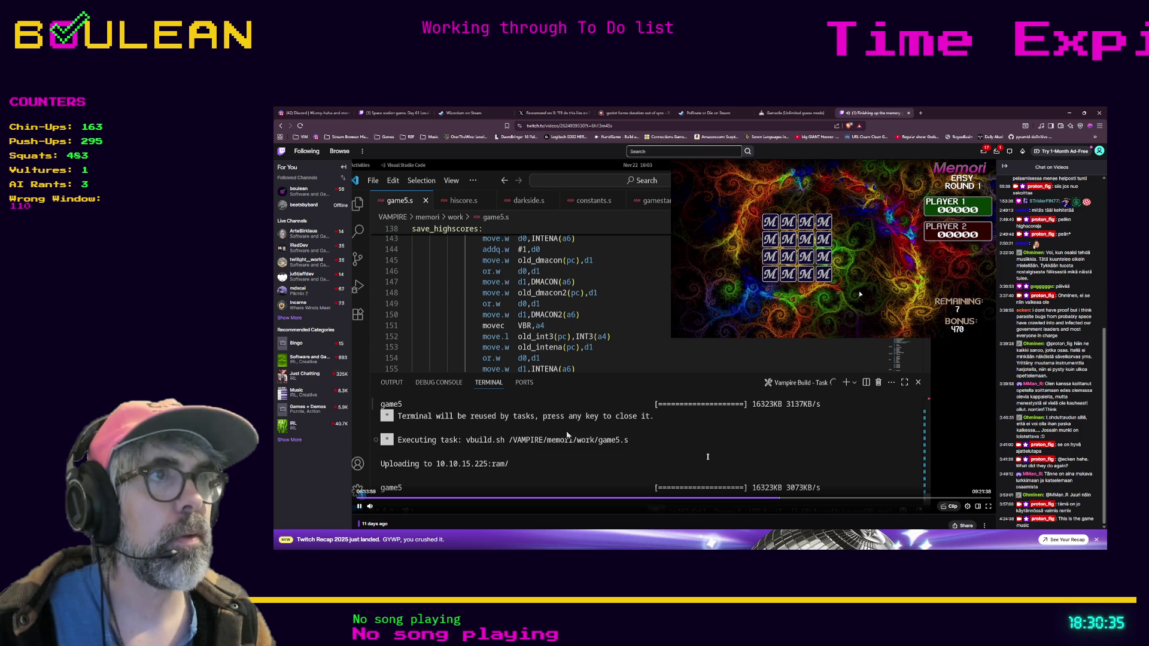
left_click(987, 506)
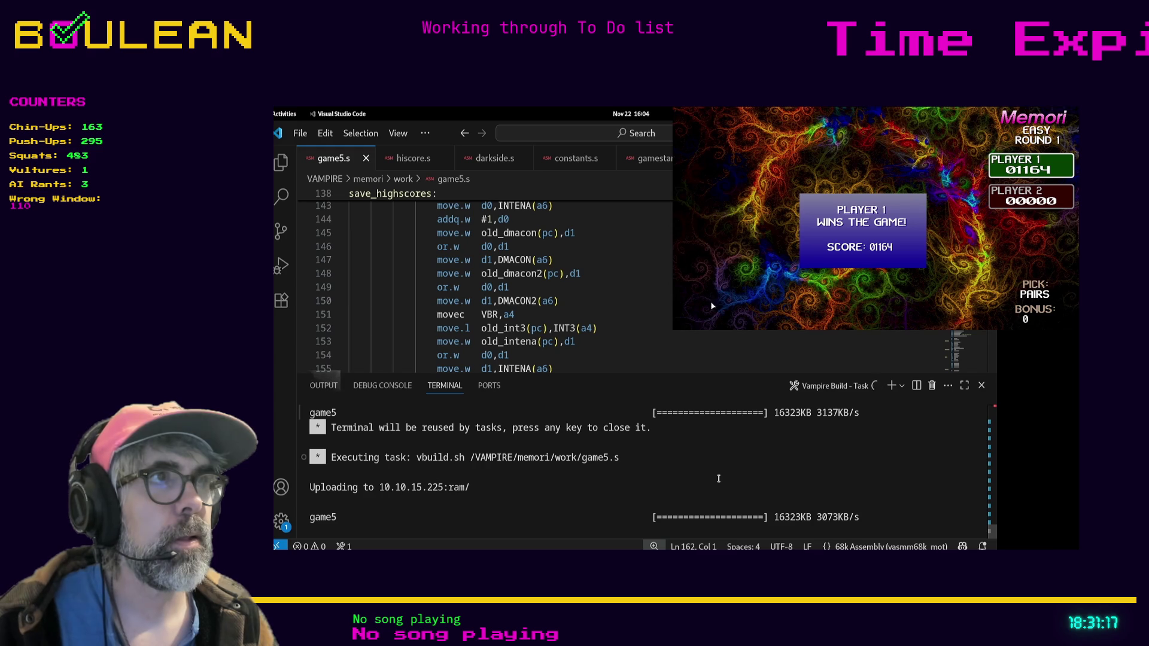
mouse_move(920, 481)
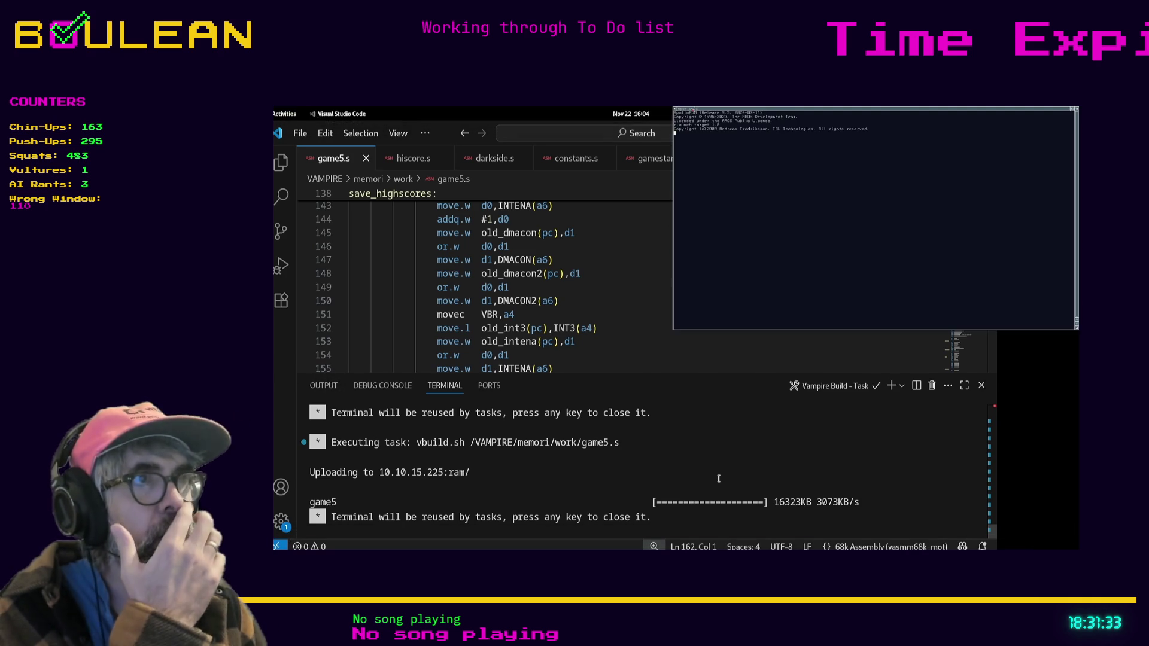
mouse_move(1070, 544)
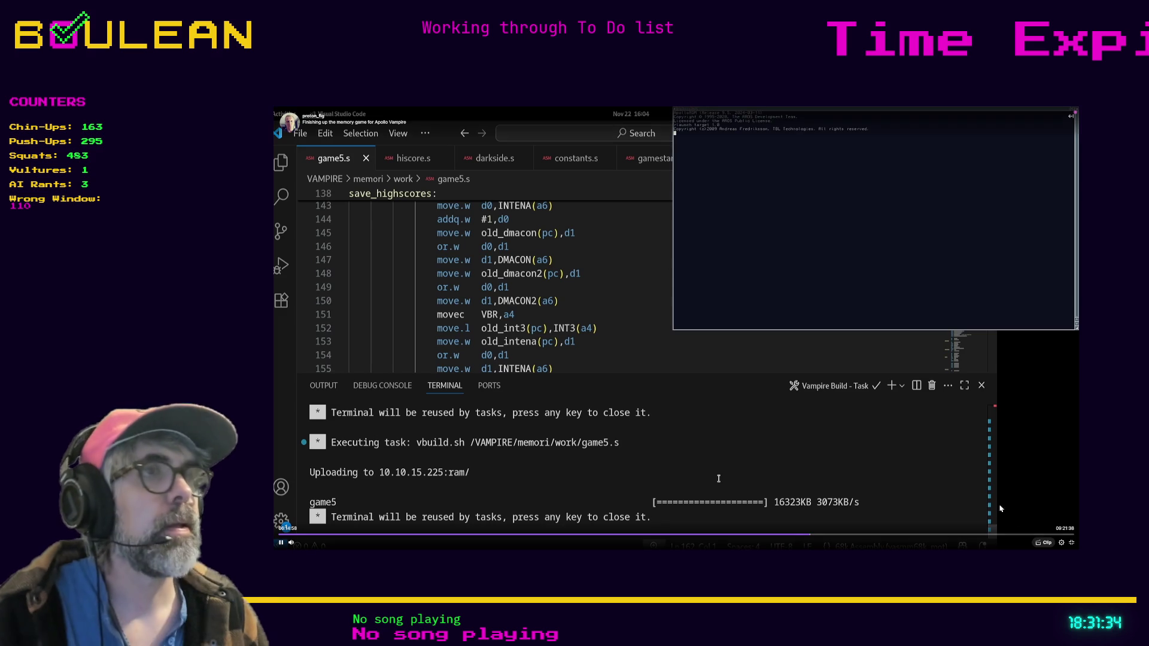
left_click(1070, 544)
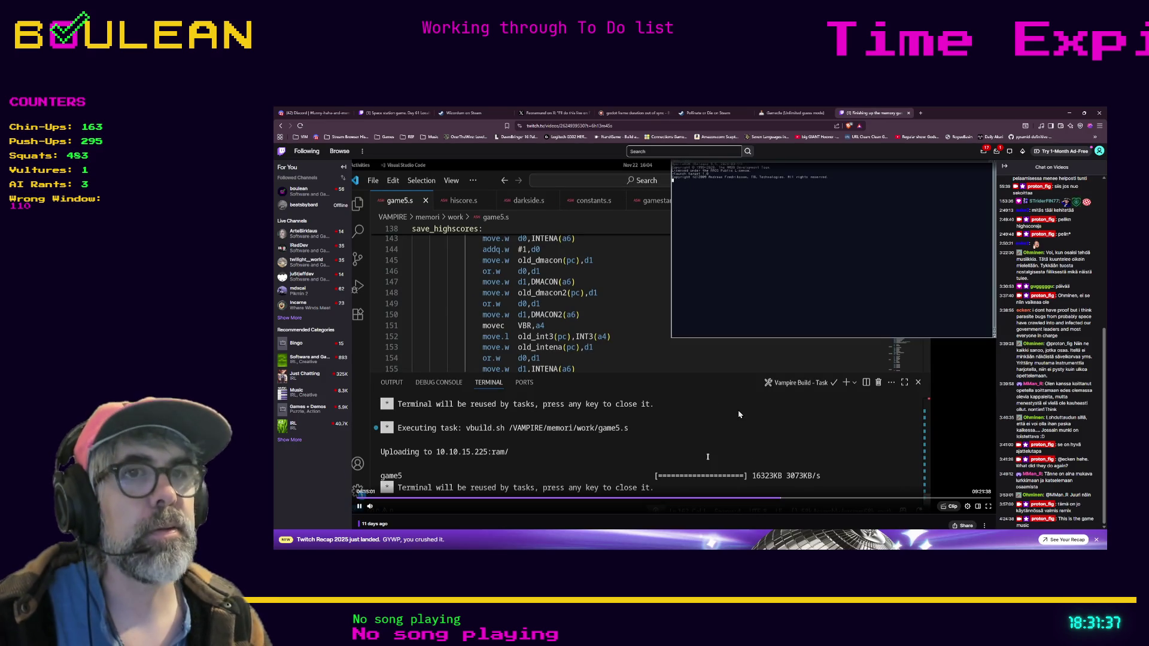
Pause the Twitch replay at 6:15:06 on the game5.s assembly code.
left_click(359, 507)
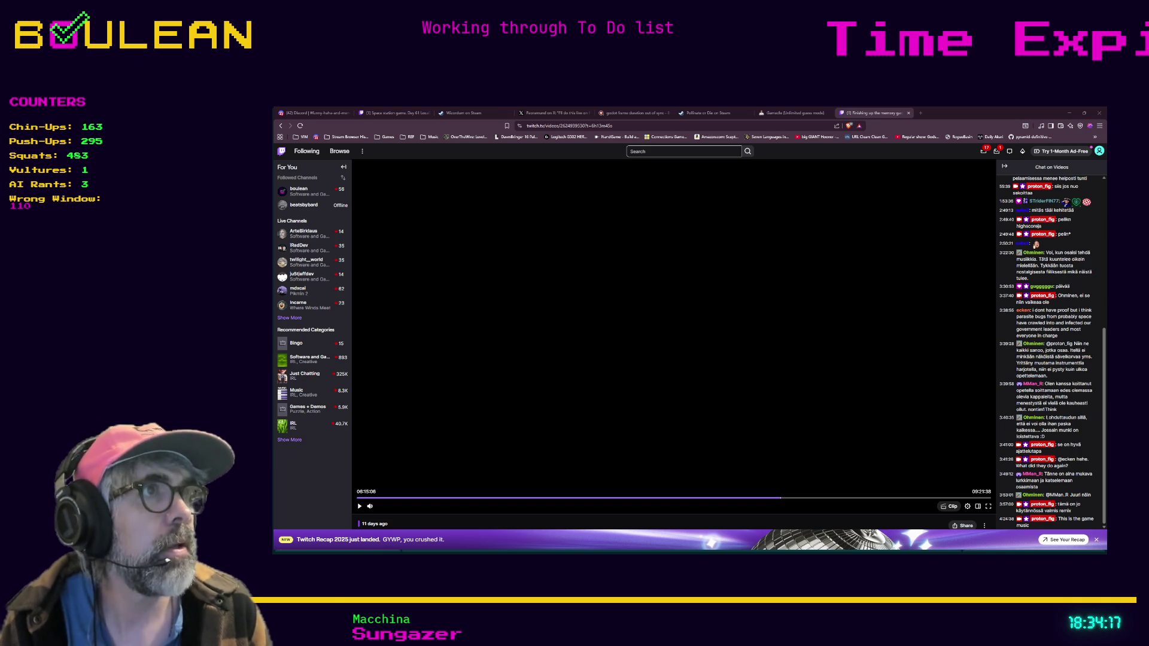
Minimize the browser and launch the Godot project with F5 from the player.gd script.
left_click(1069, 112)
left_click(796, 299)
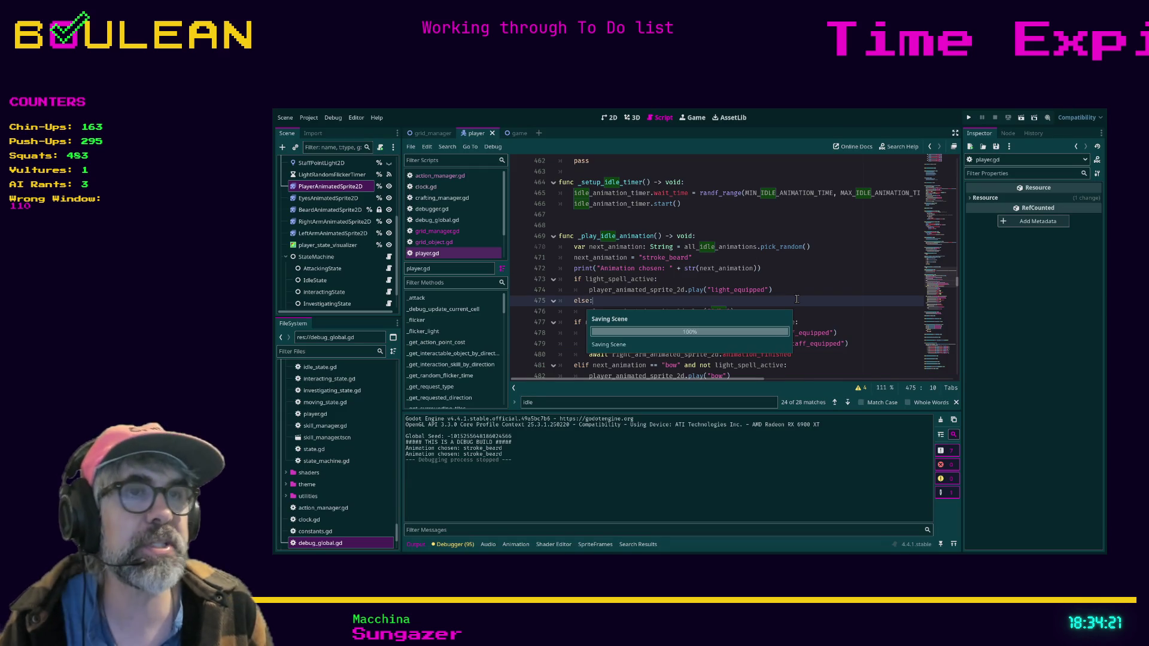
key("F5")
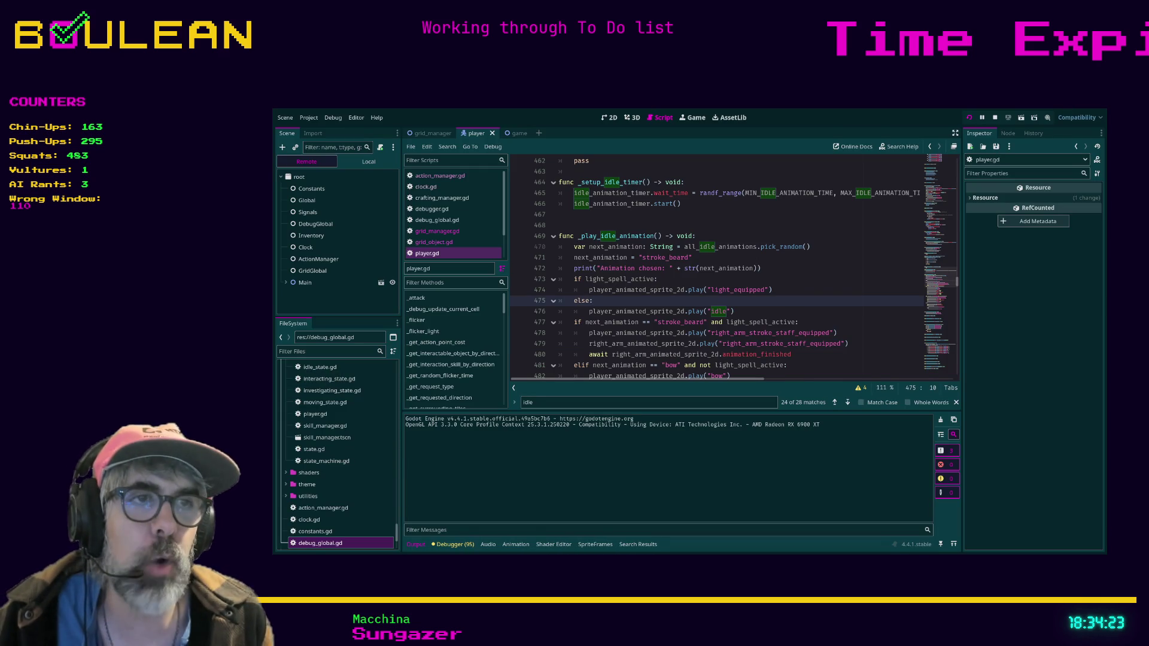
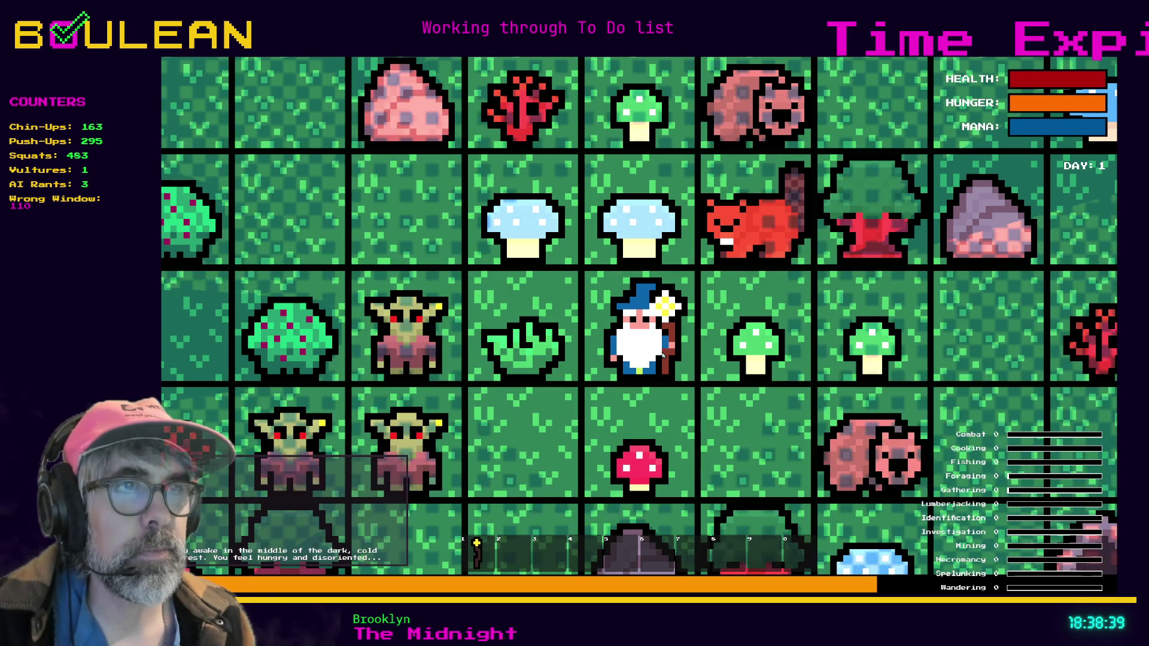
Stop the test run that kept forcing the stroke_beard idle animation.
key("Escape")
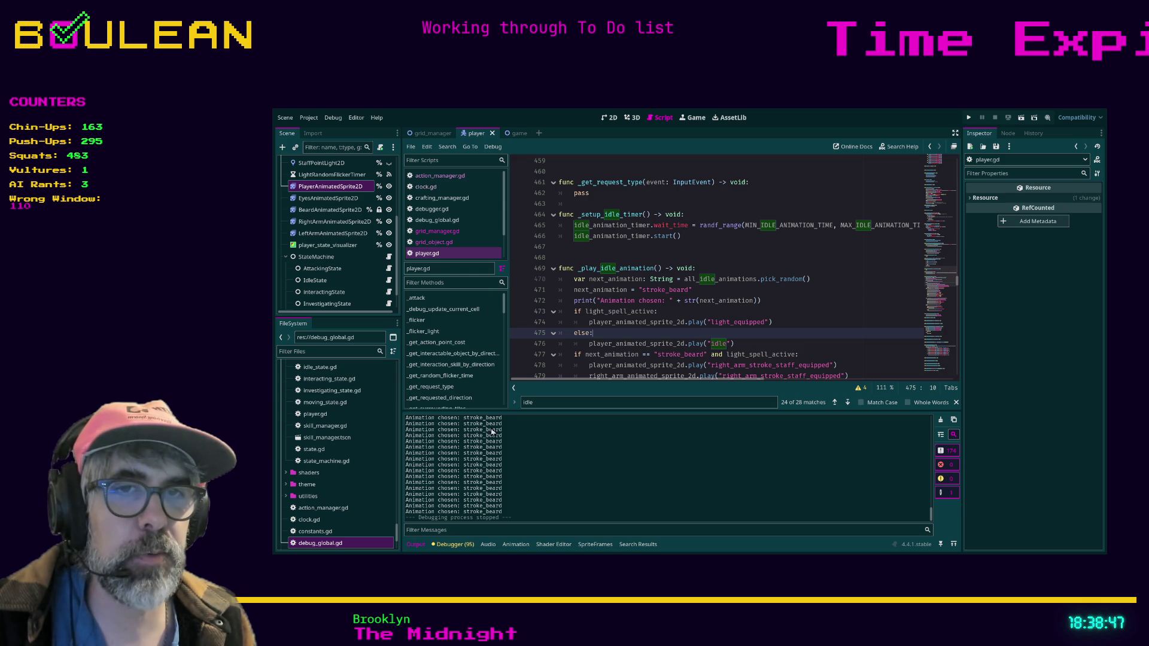
Open debug_global.gd and go to line 22 at the end of the SETTINGS block.
left_click(319, 532)
double_click(334, 544)
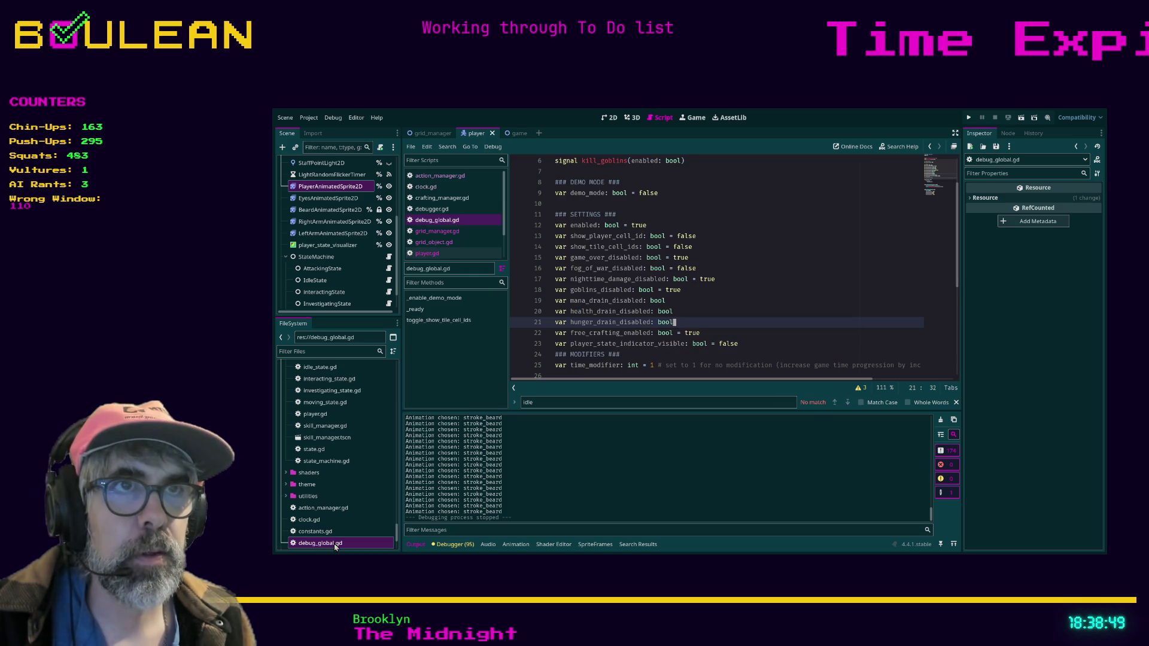
scroll(623, 361, "down", 2)
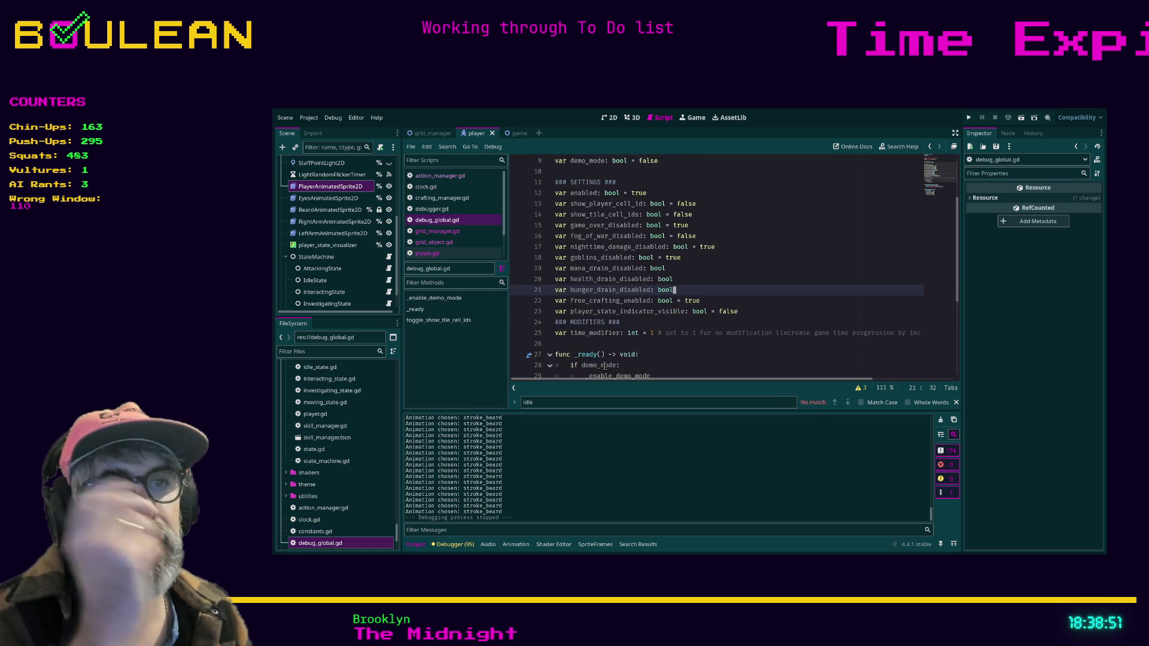
scroll(601, 364, "up", 2)
scroll(617, 347, "up", 2)
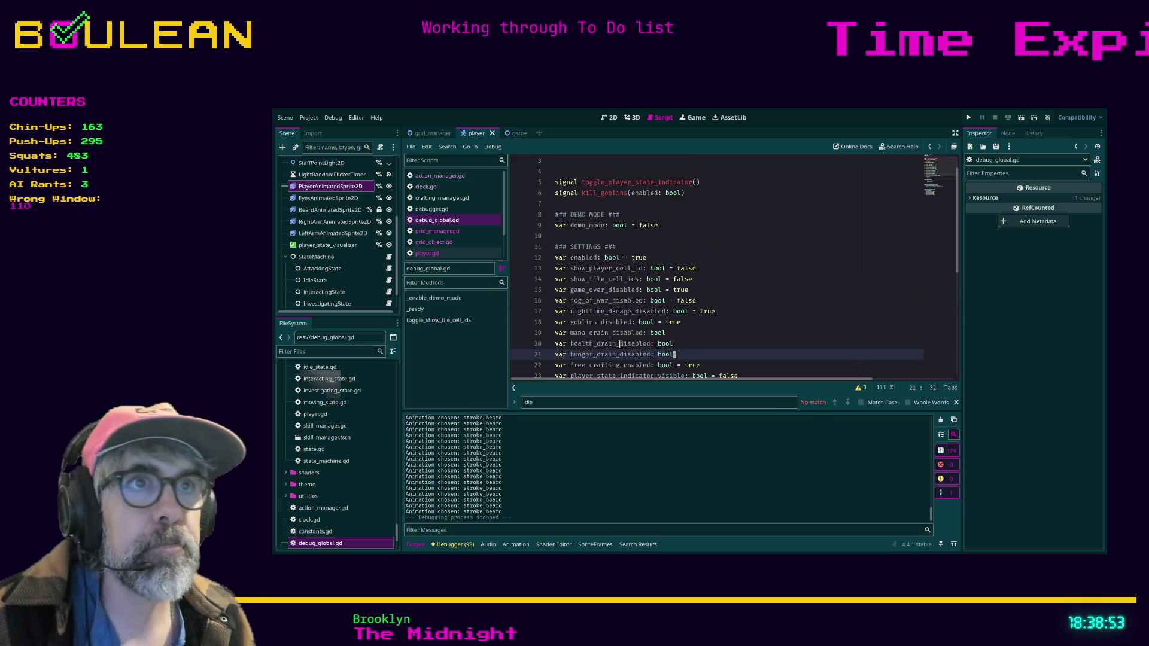
scroll(620, 345, "down", 3)
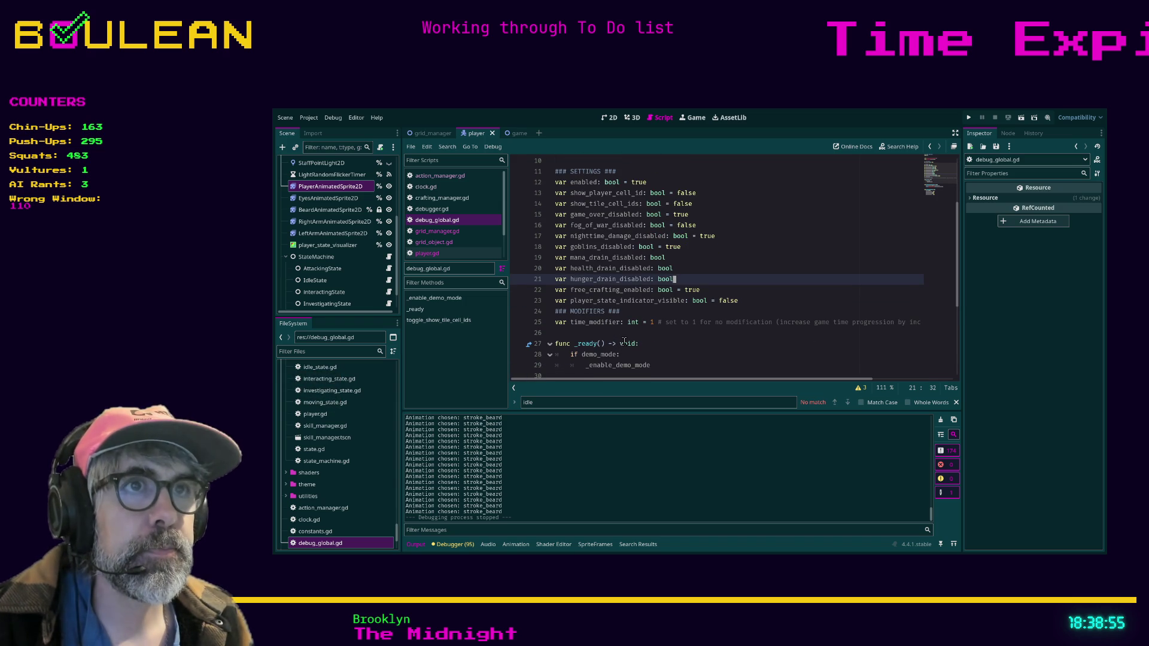
left_click(693, 246)
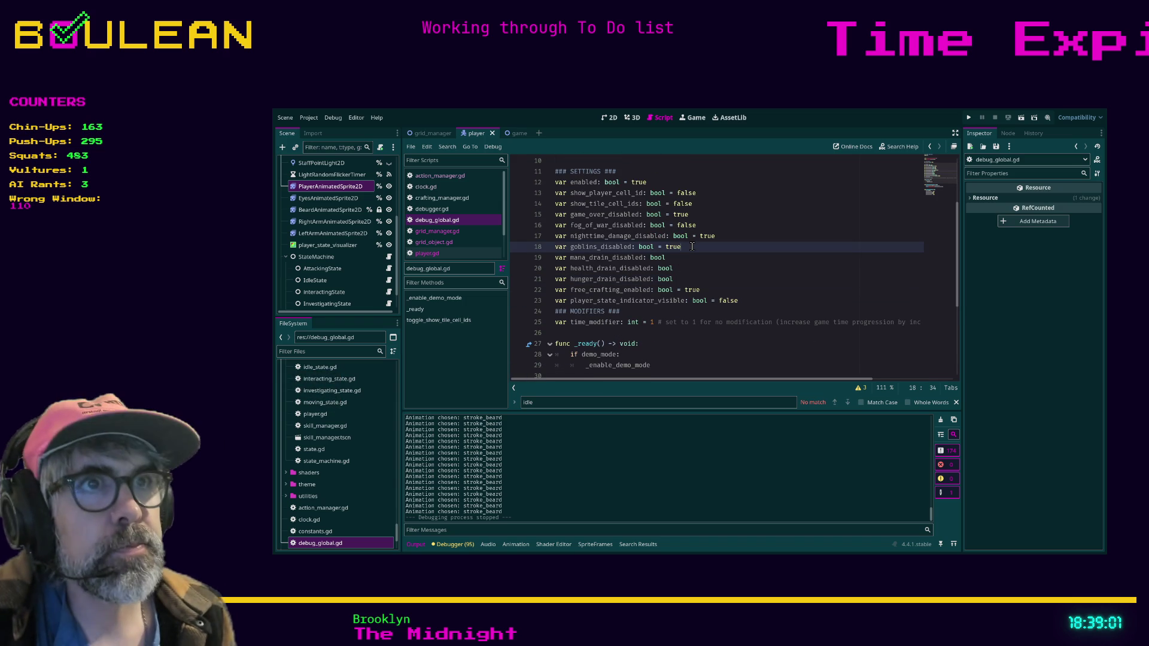
key("Down")
key("Down")
key("Down")
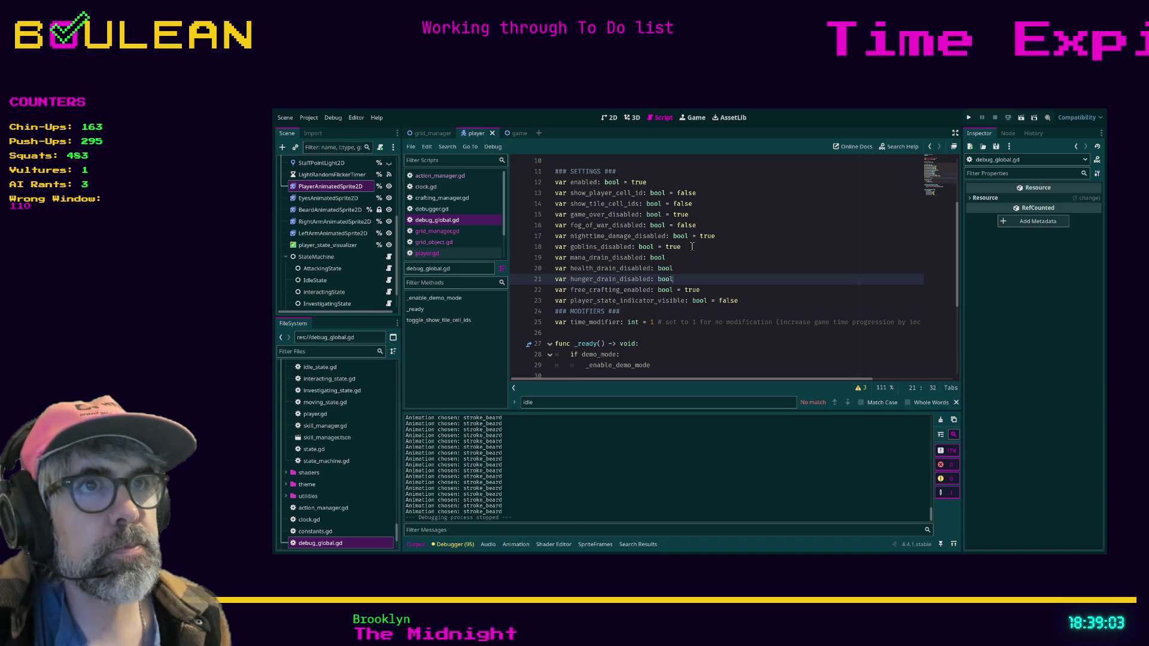
key("Down")
Add line 23 'var play_animations_in_order: bool = true' under the settings.
key("Return")
type("var")
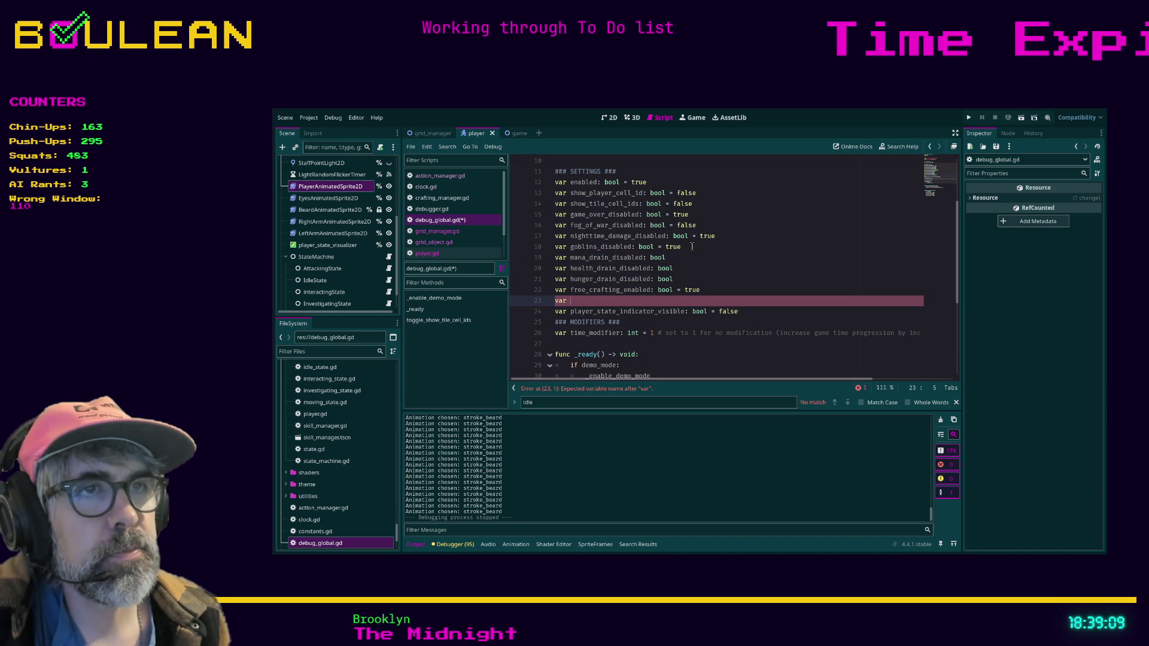
type("randomized_animations_d")
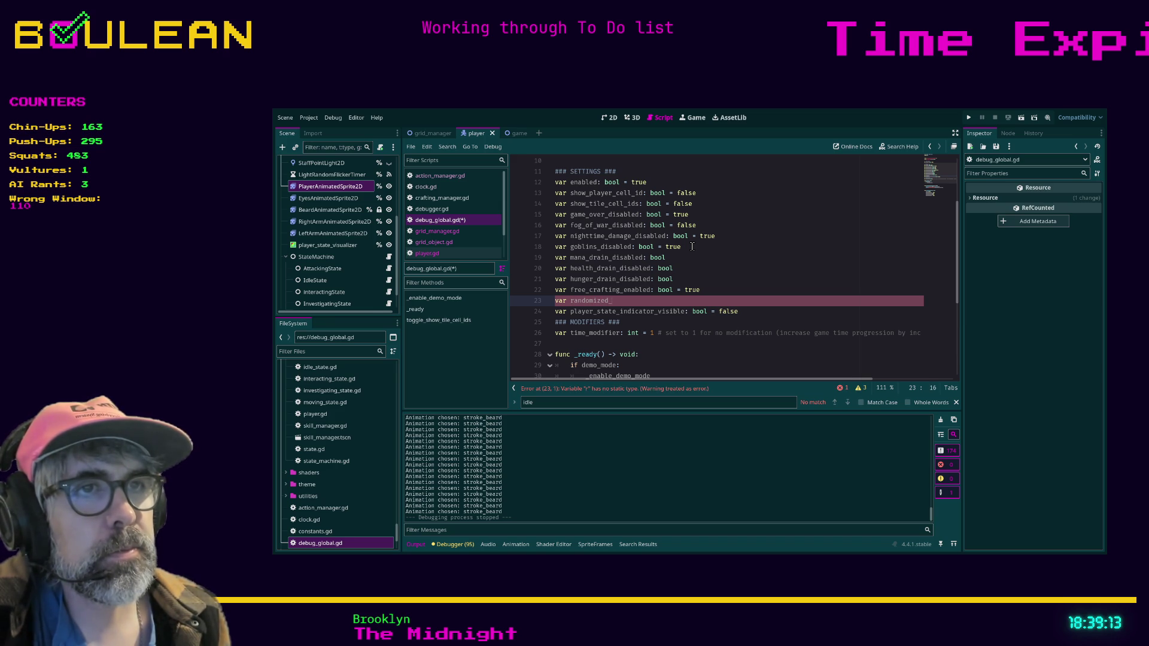
type("isabled: bool =")
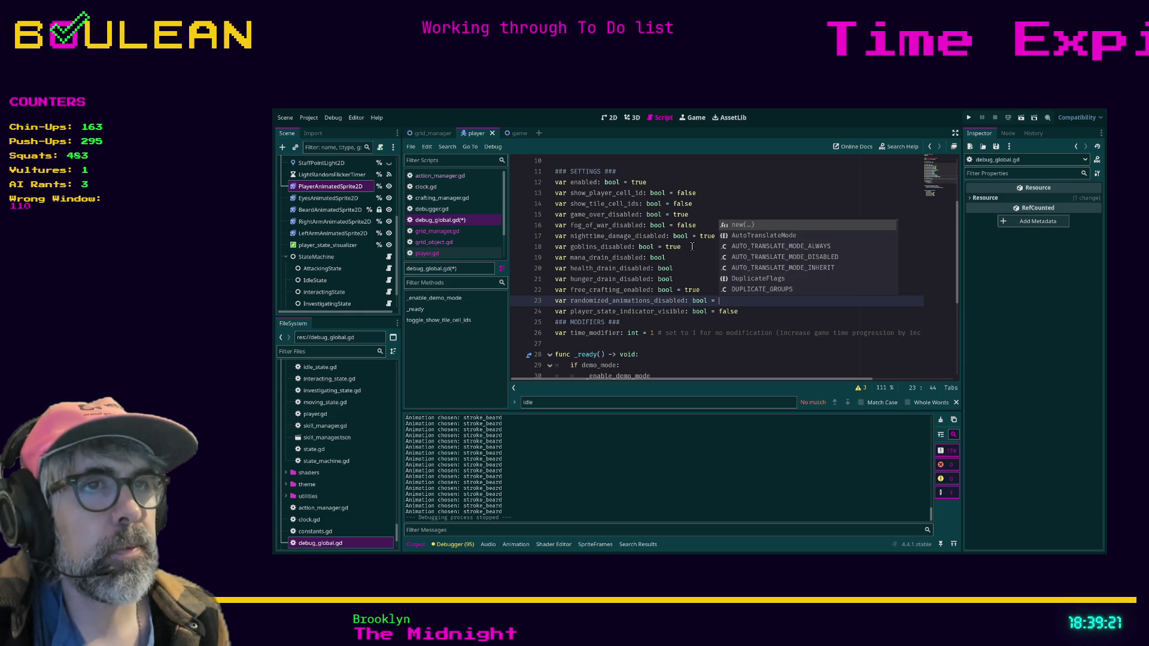
type(" true")
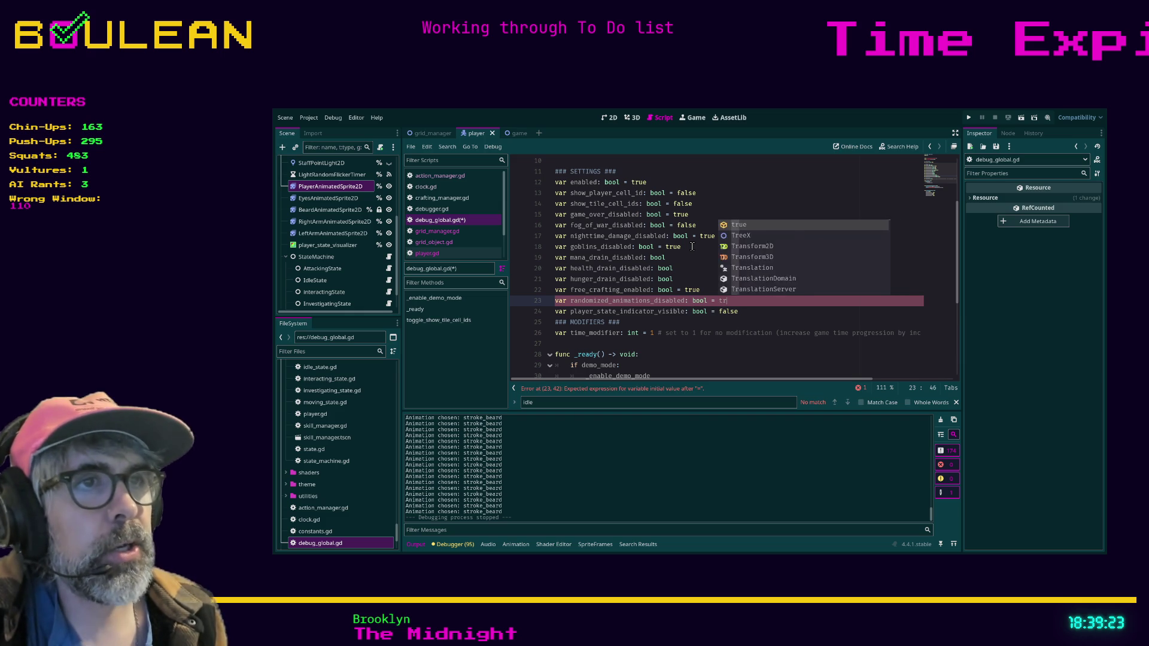
key("Escape")
left_click(612, 300)
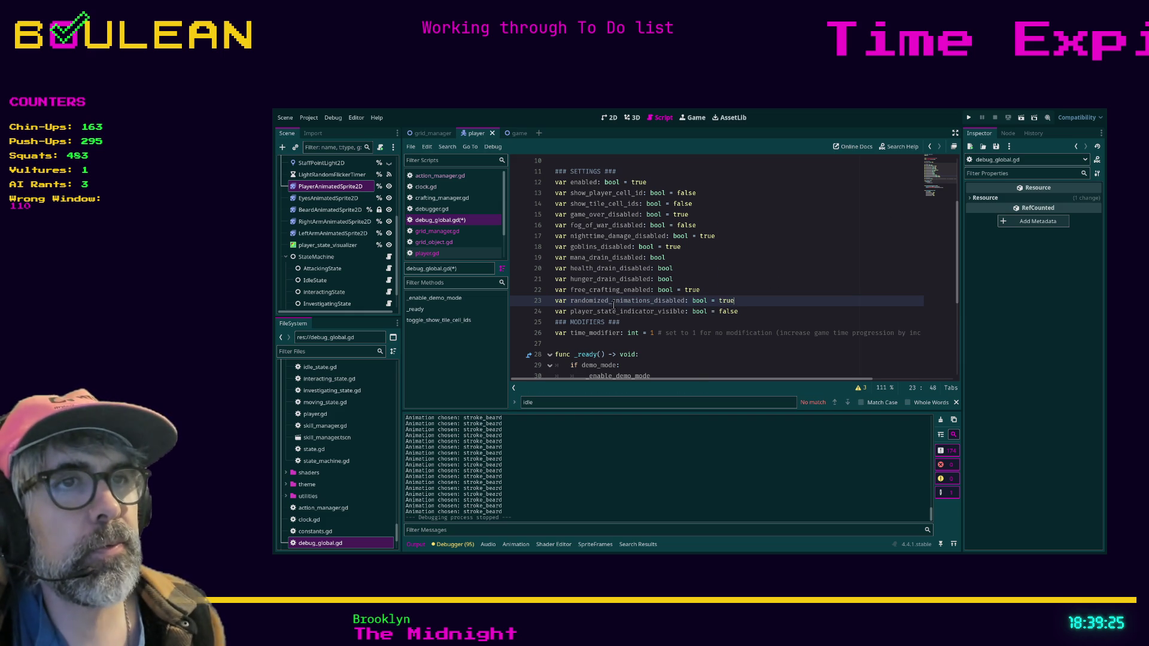
key("Left")
key("BackSpace")
key("BackSpace")
key("BackSpace")
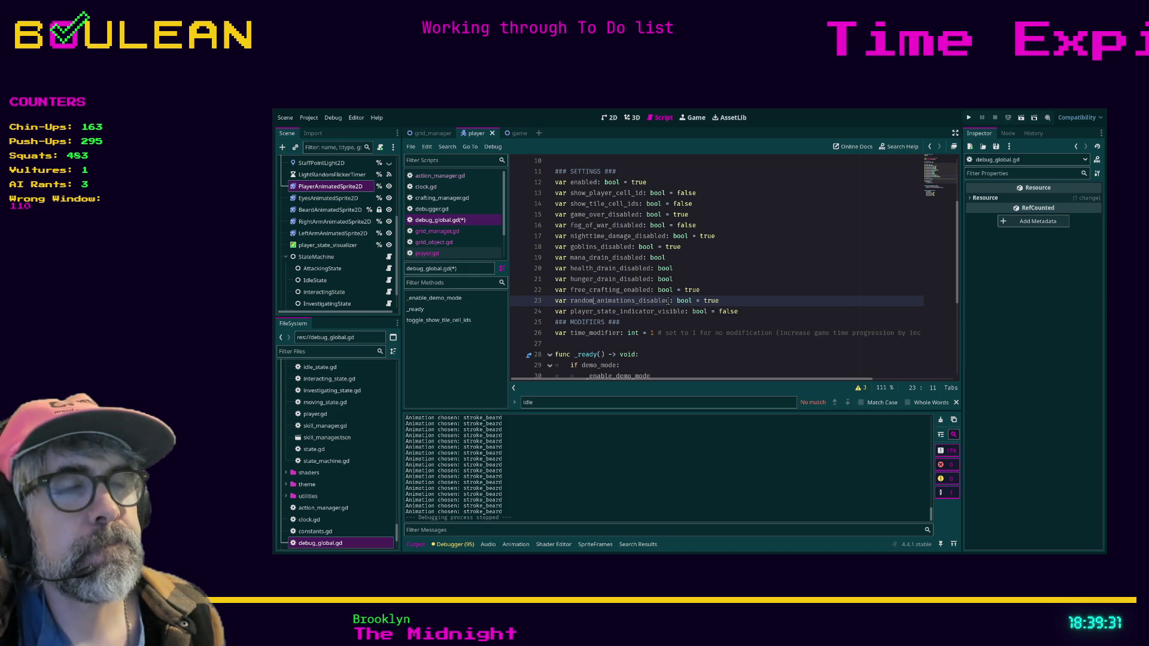
left_click_drag(669, 301, 570, 302)
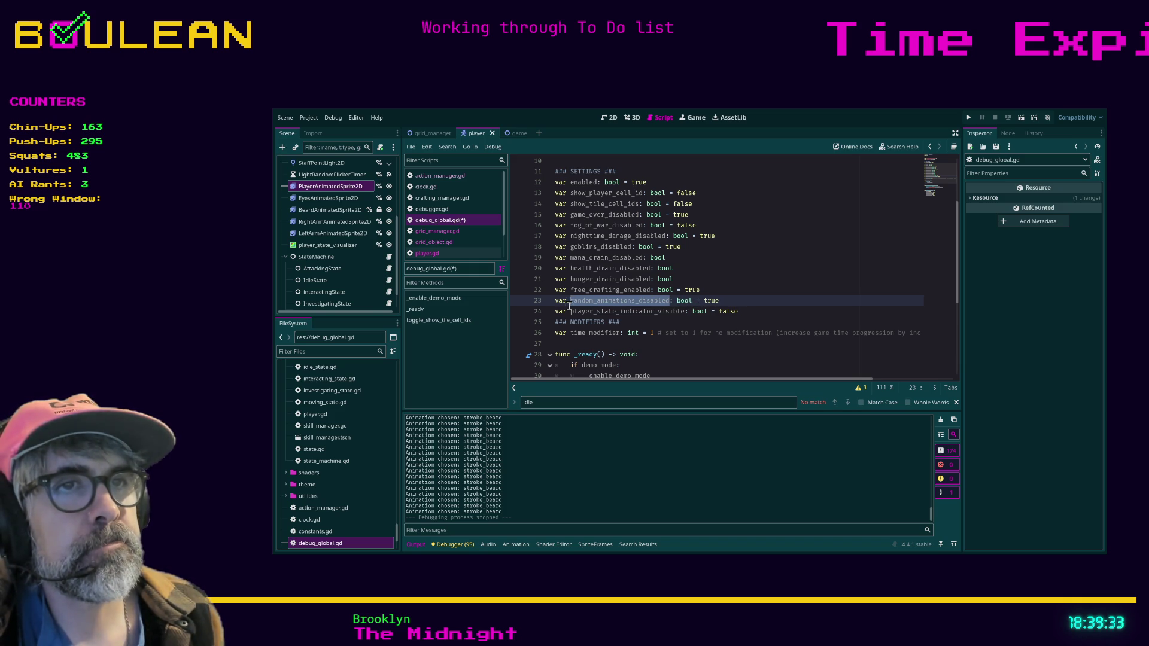
type("play_")
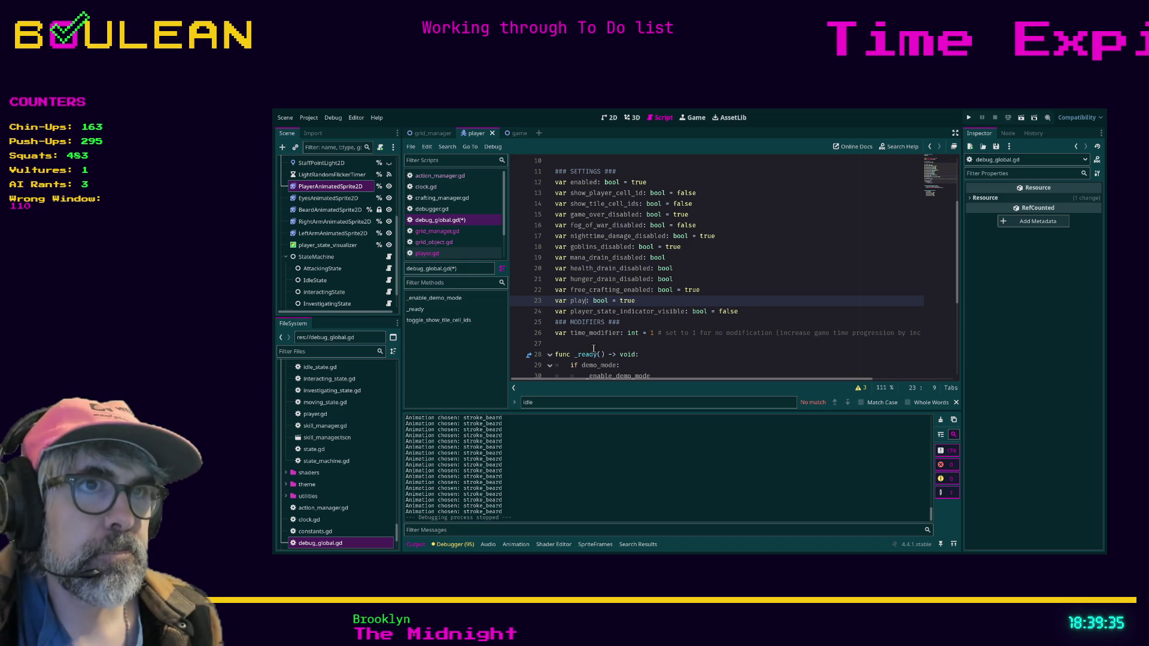
type("animations_in_o")
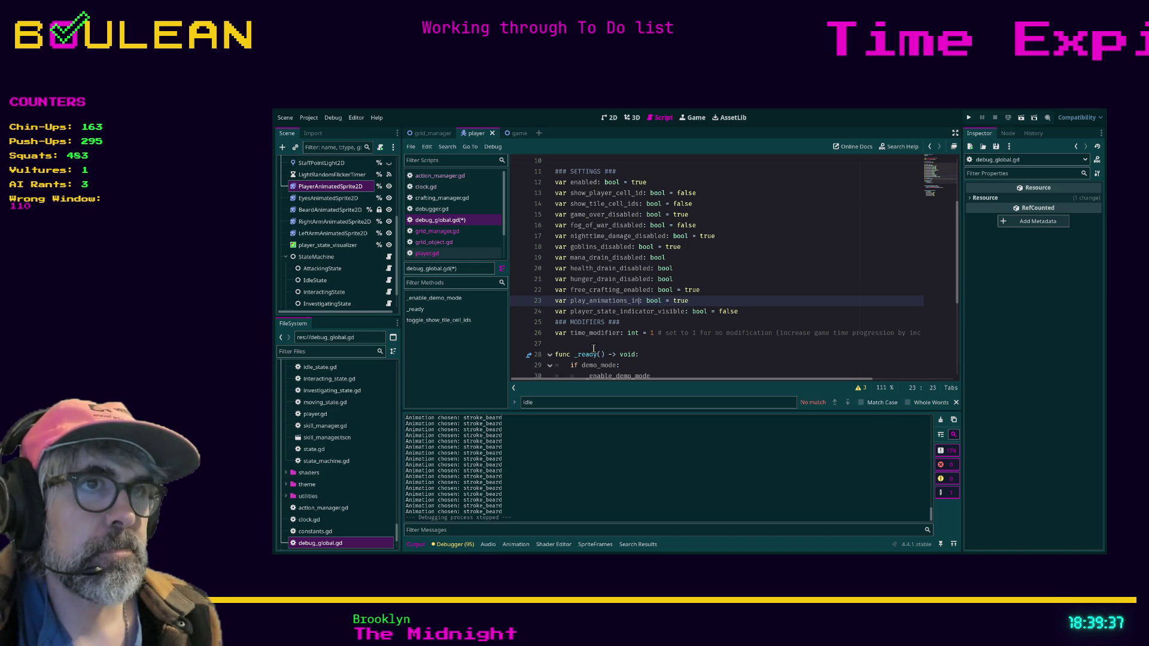
type("rder")
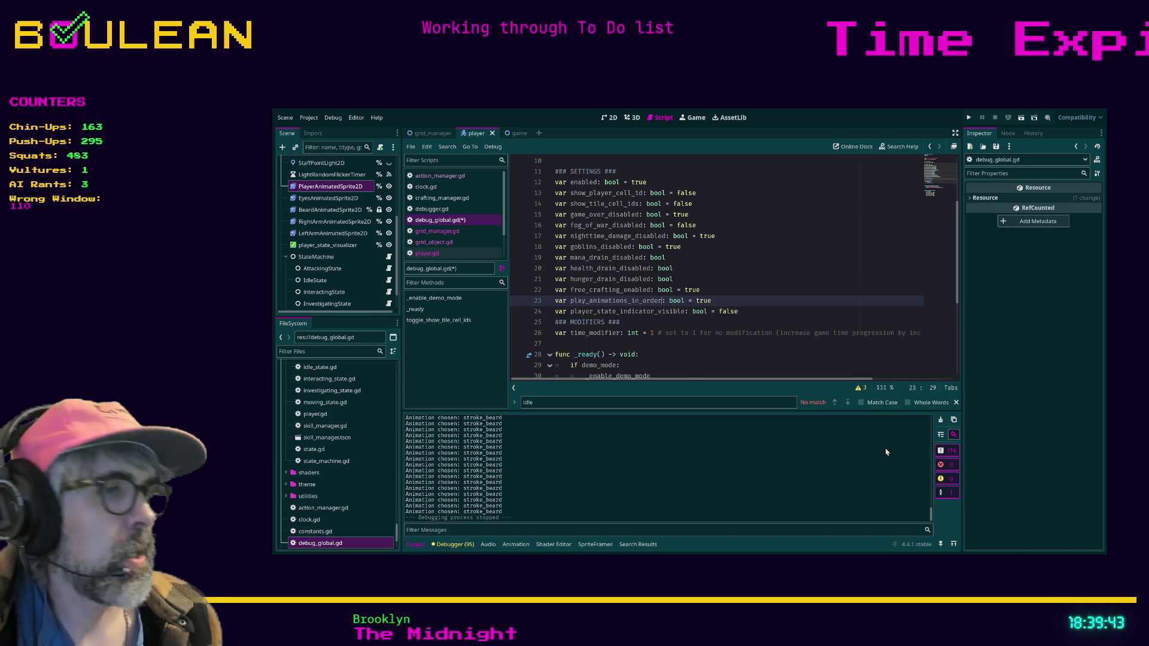
key("alt+Tab")
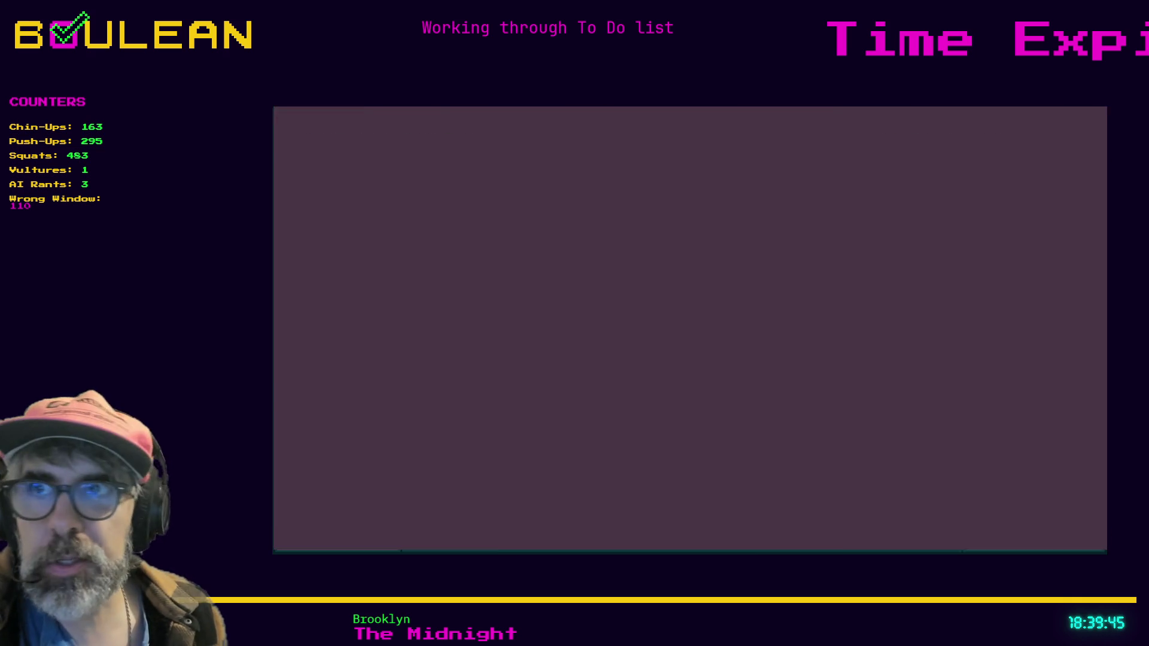
Search 'sequential' in Brave for its definition, then minimize the browser back to Godot.
key("alt+Tab")
type("sequential")
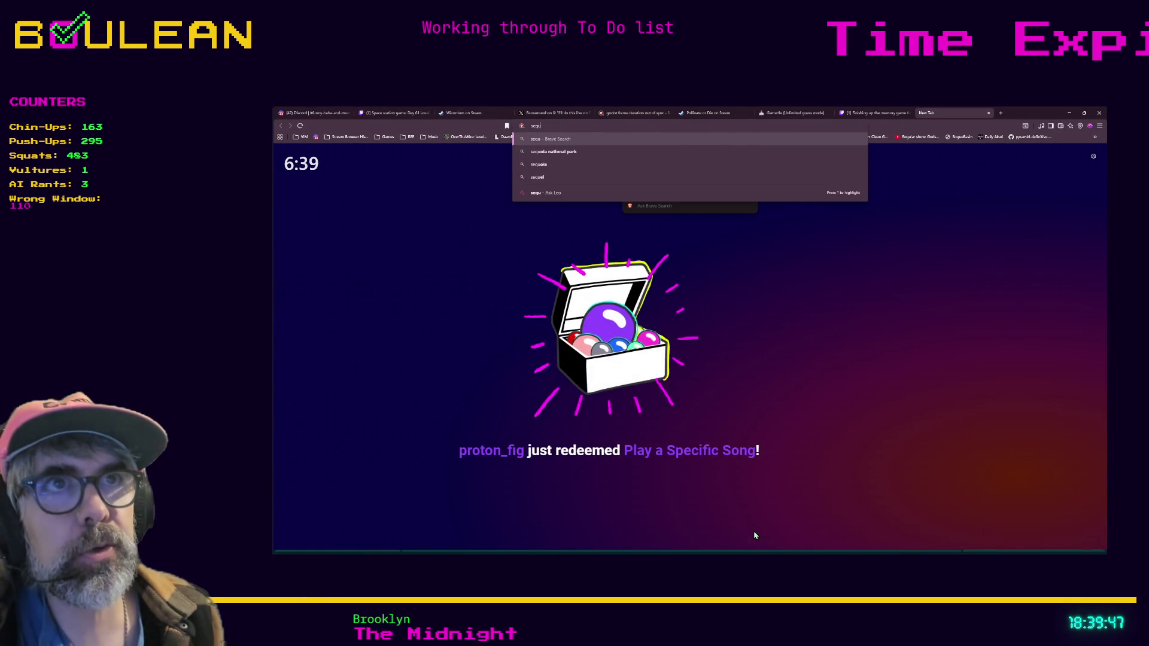
key("Return")
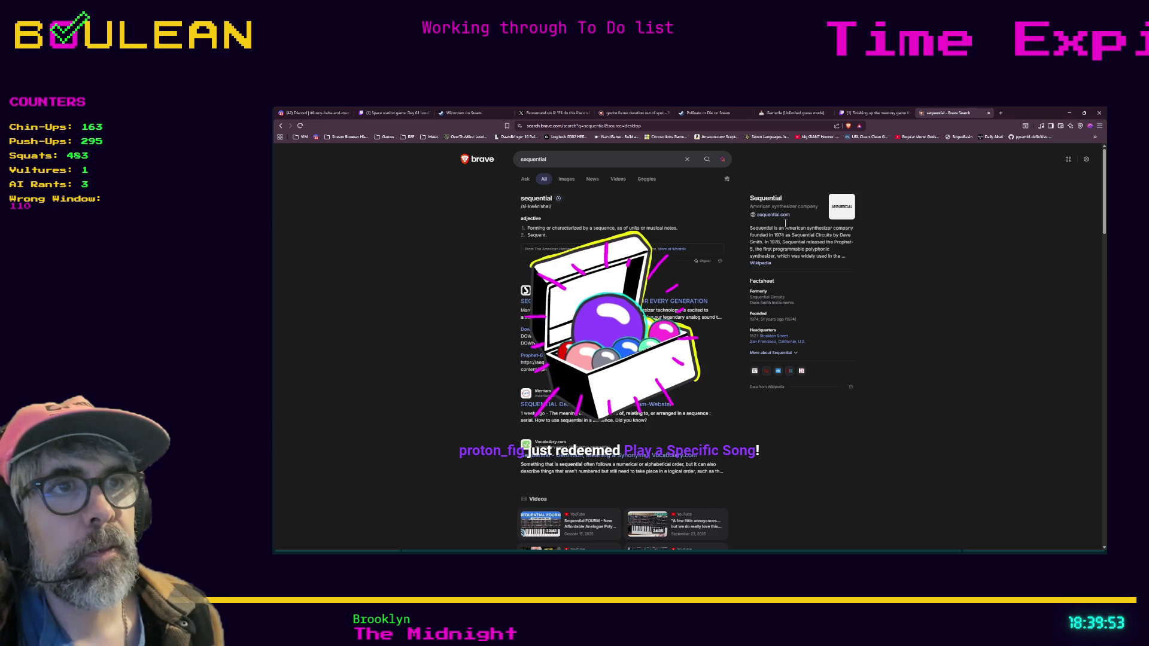
left_click(1067, 113)
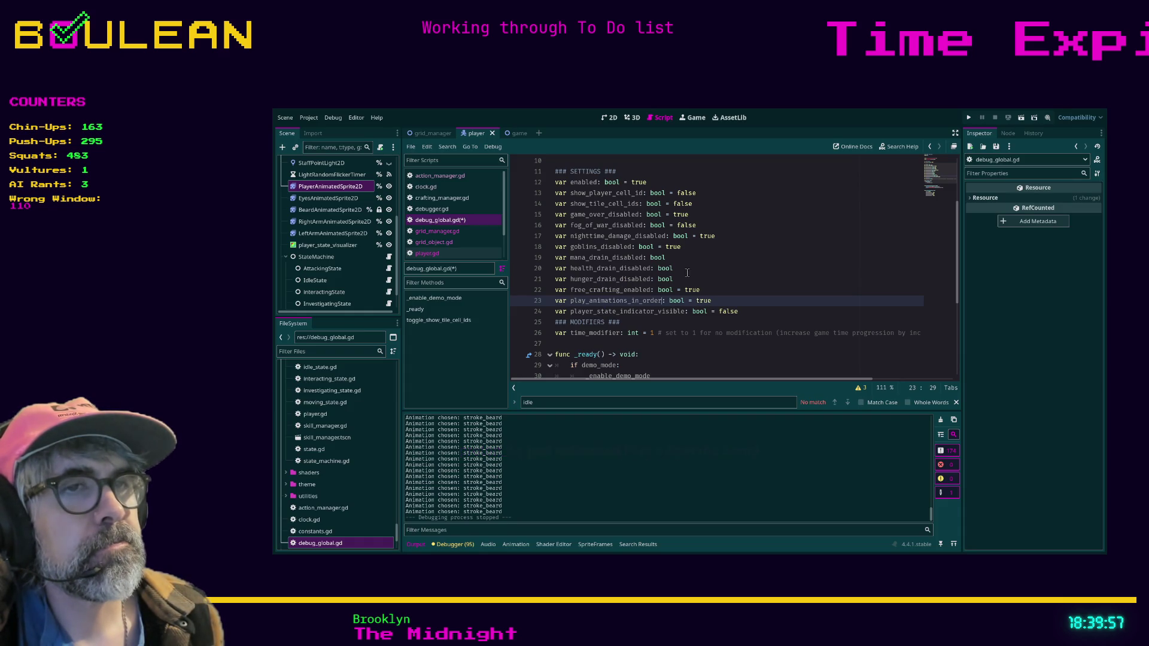
Comment line 23 '## Used to prevent animation randomization or debugging' and save debug_global.gd.
left_click(765, 299)
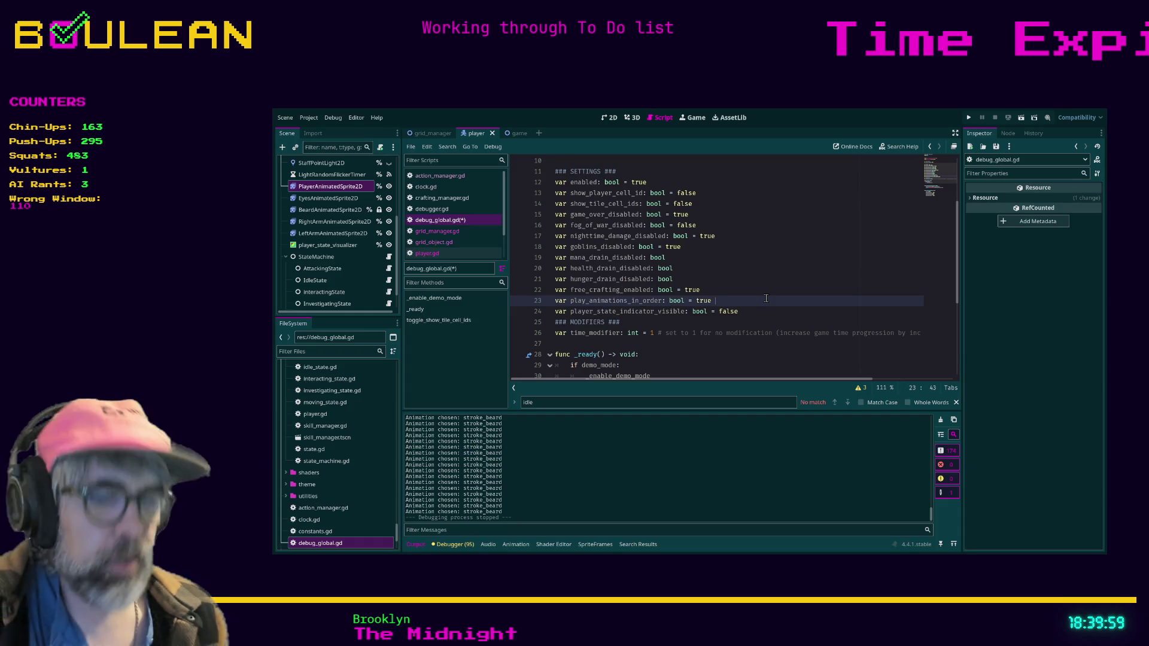
type("## ")
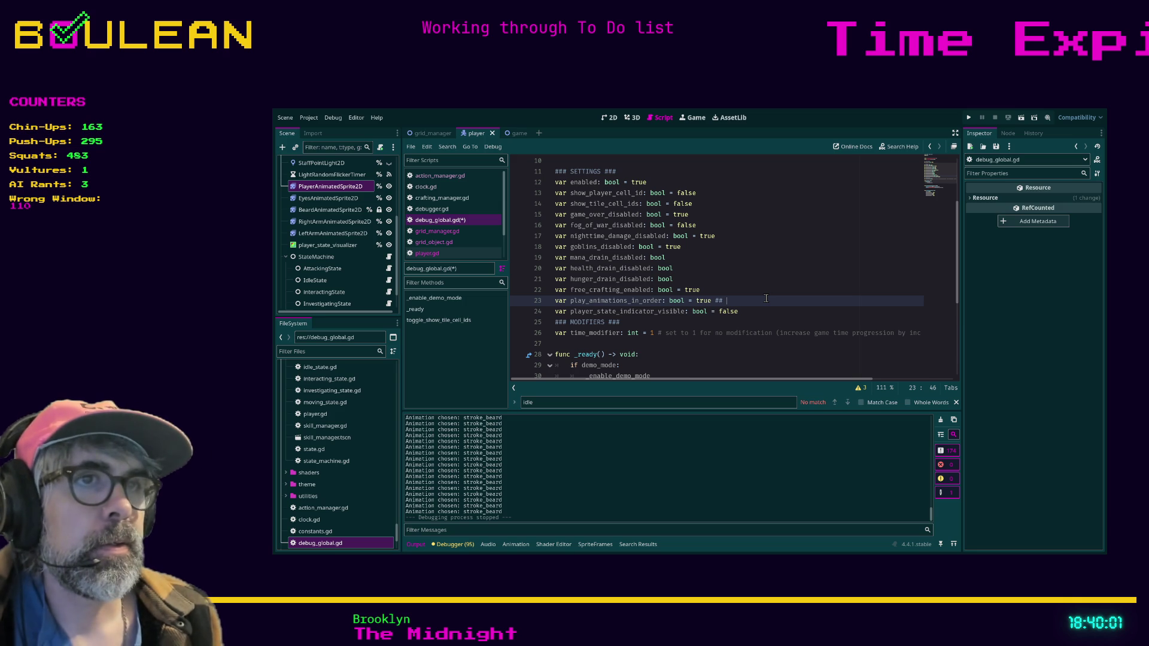
type("Used ")
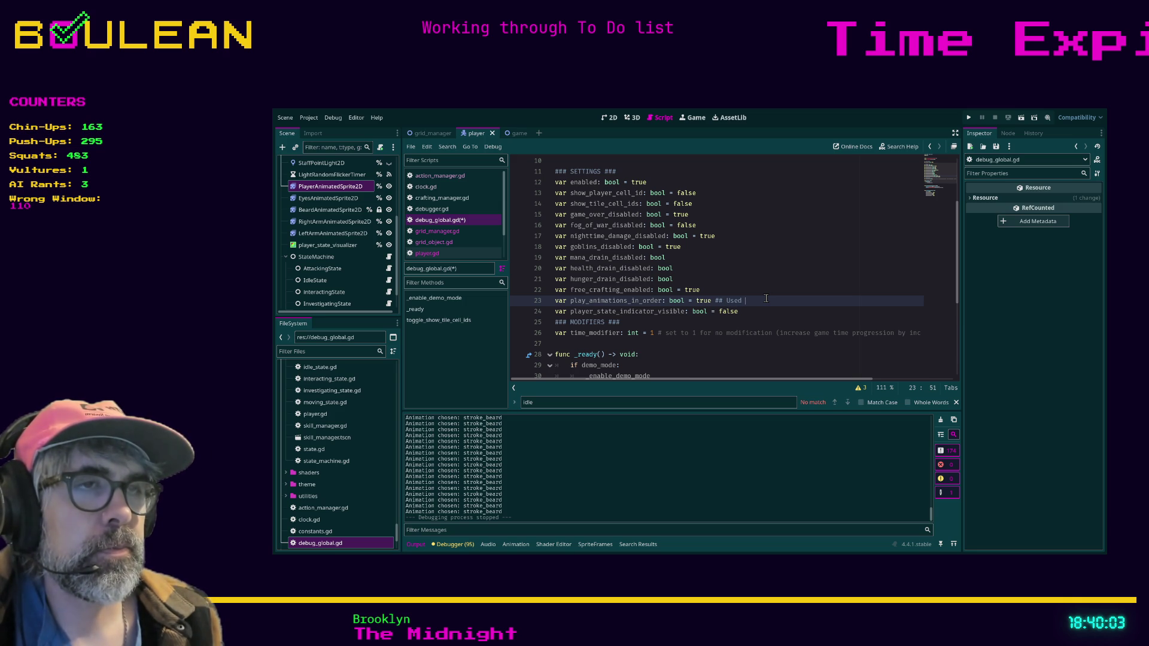
type("t")
type("o")
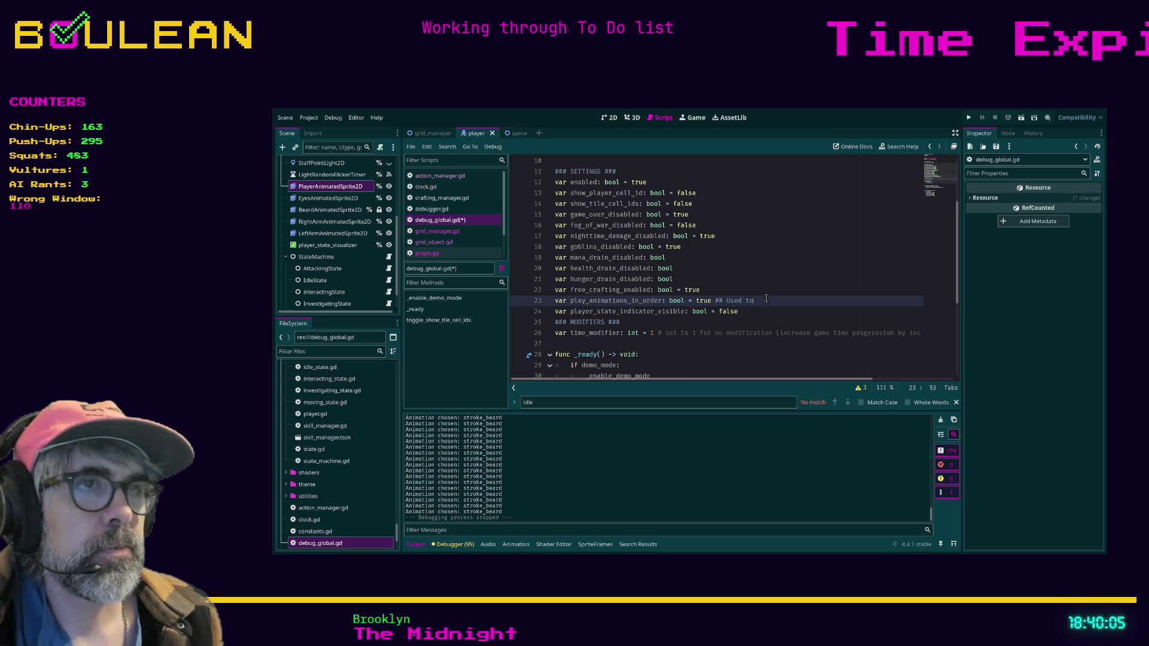
type(" prevent animation randomiza")
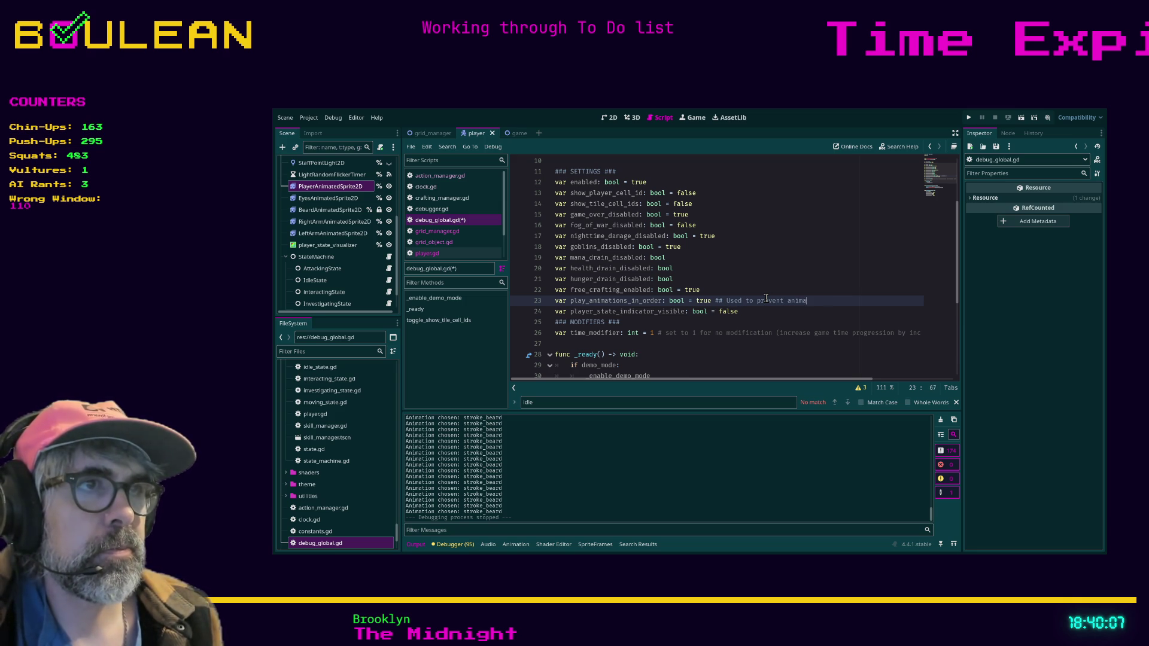
type("tion")
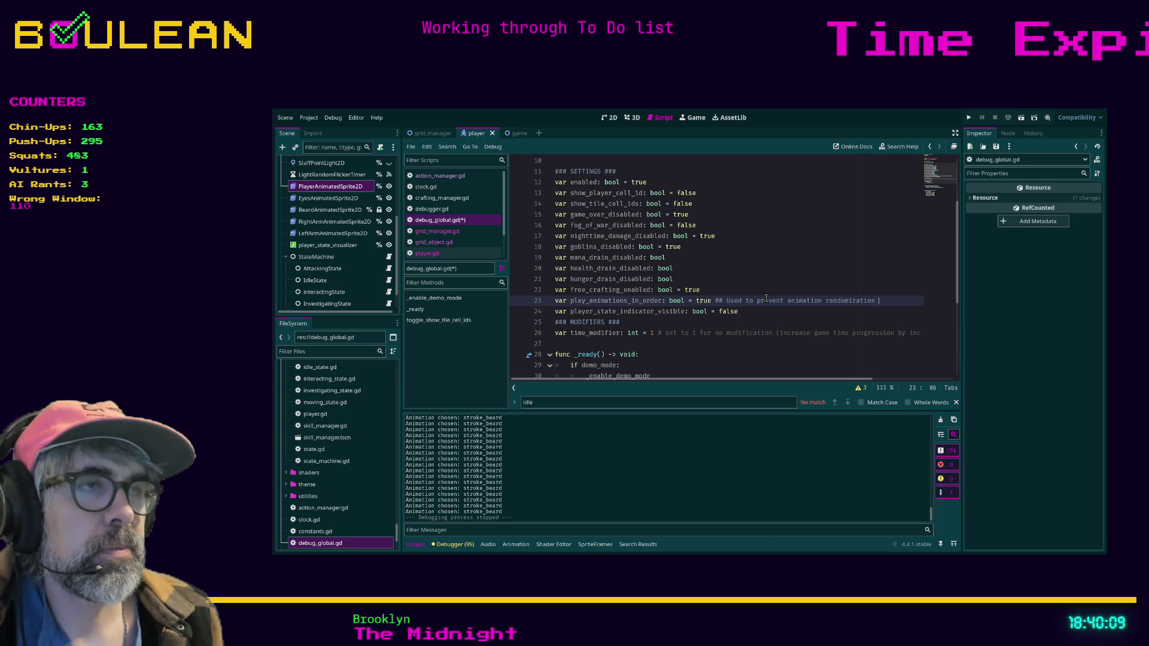
key("BackSpace")
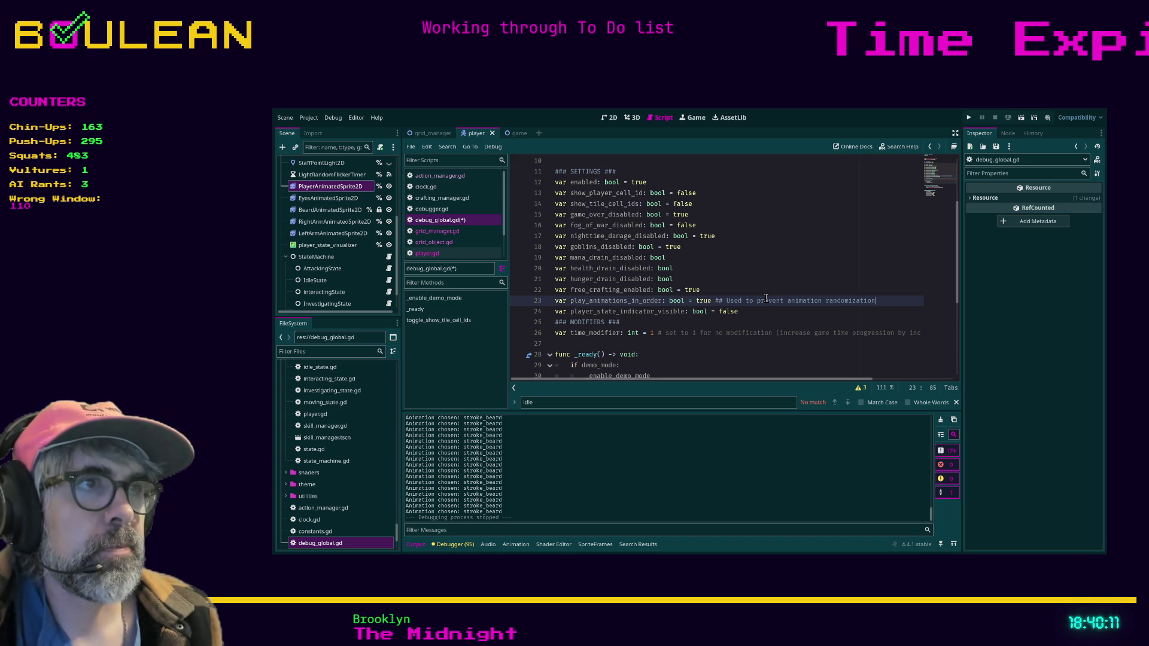
type("or debugging")
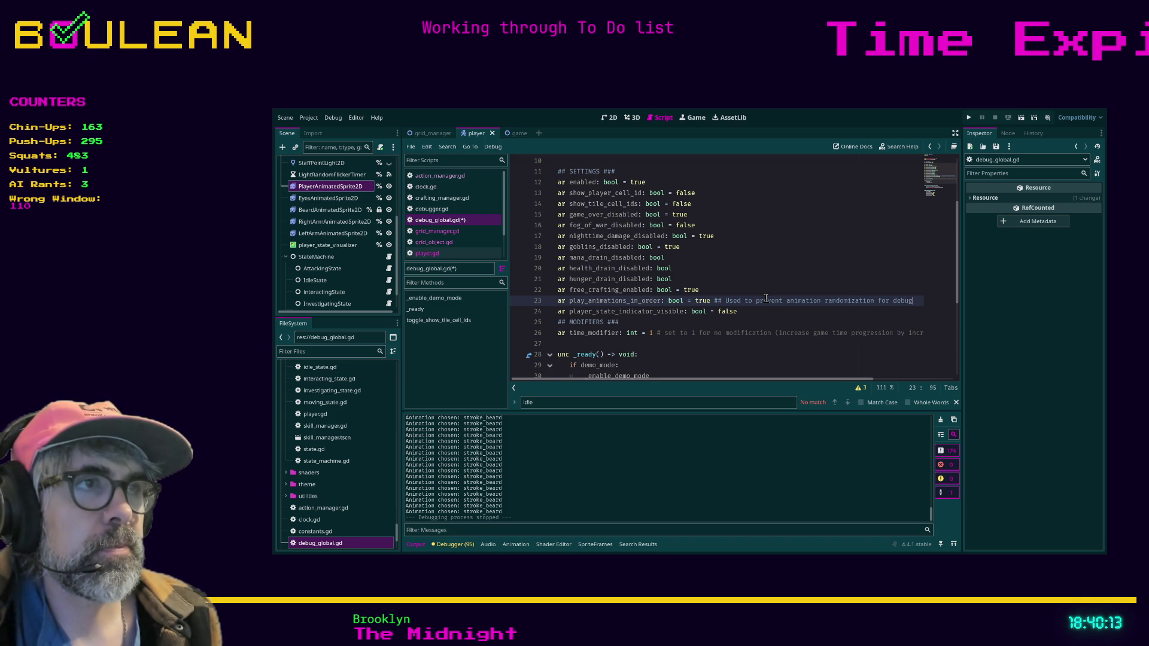
key("Home")
key("ctrl+s")
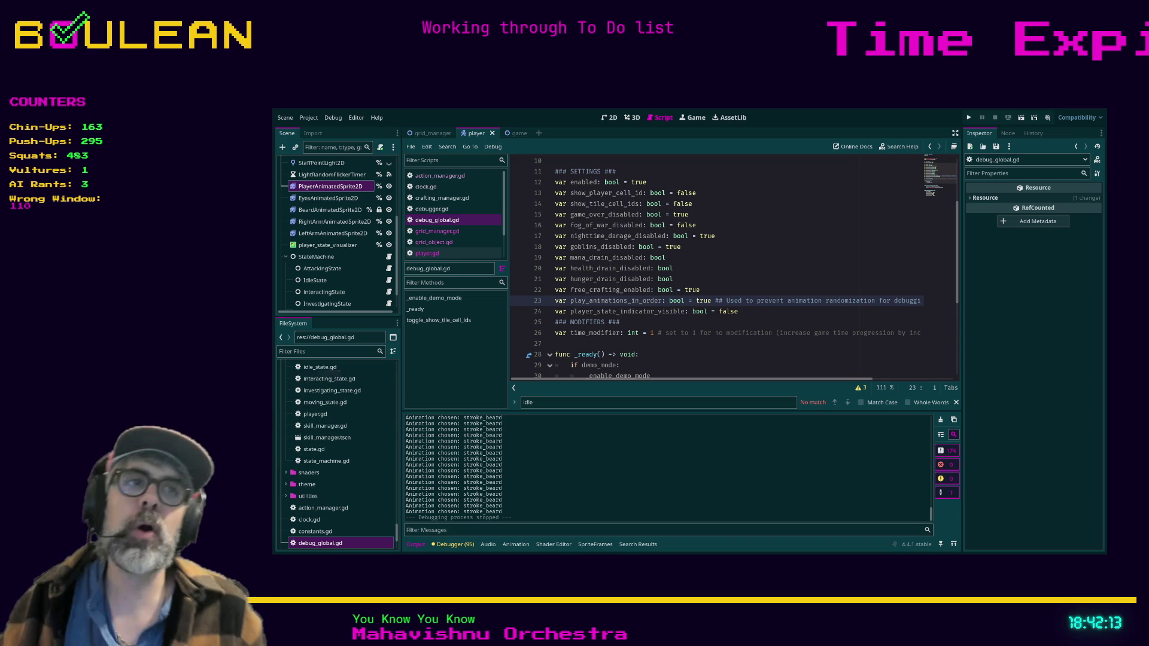
Run the project with F5 to test the idle animations.
left_click(756, 269)
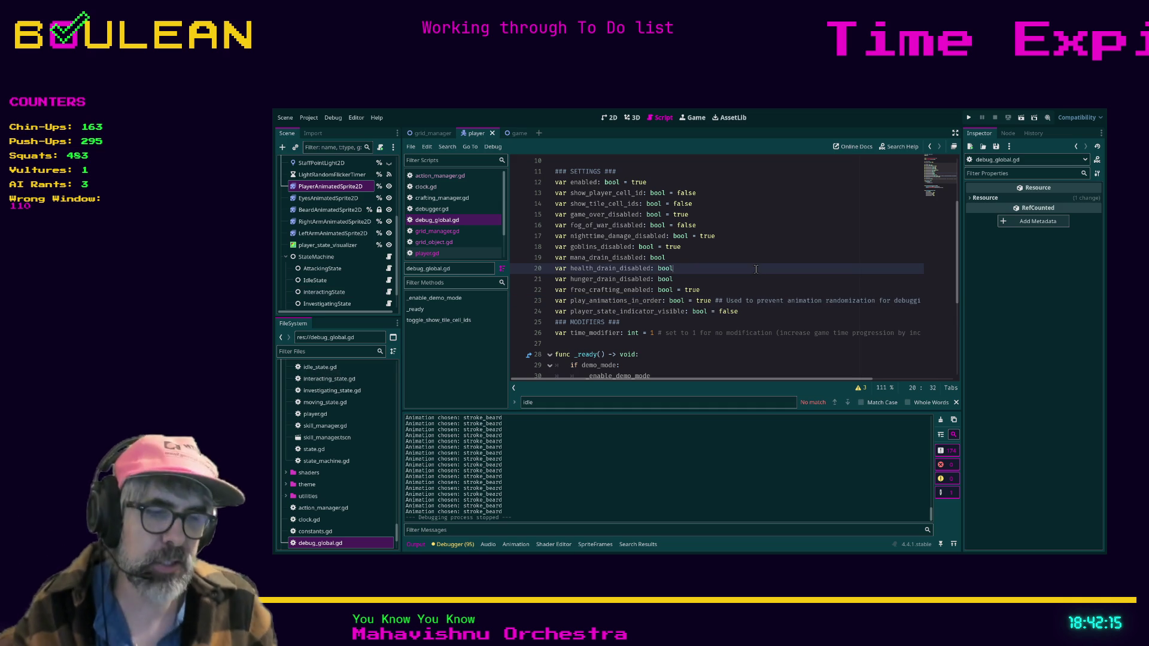
key("F5")
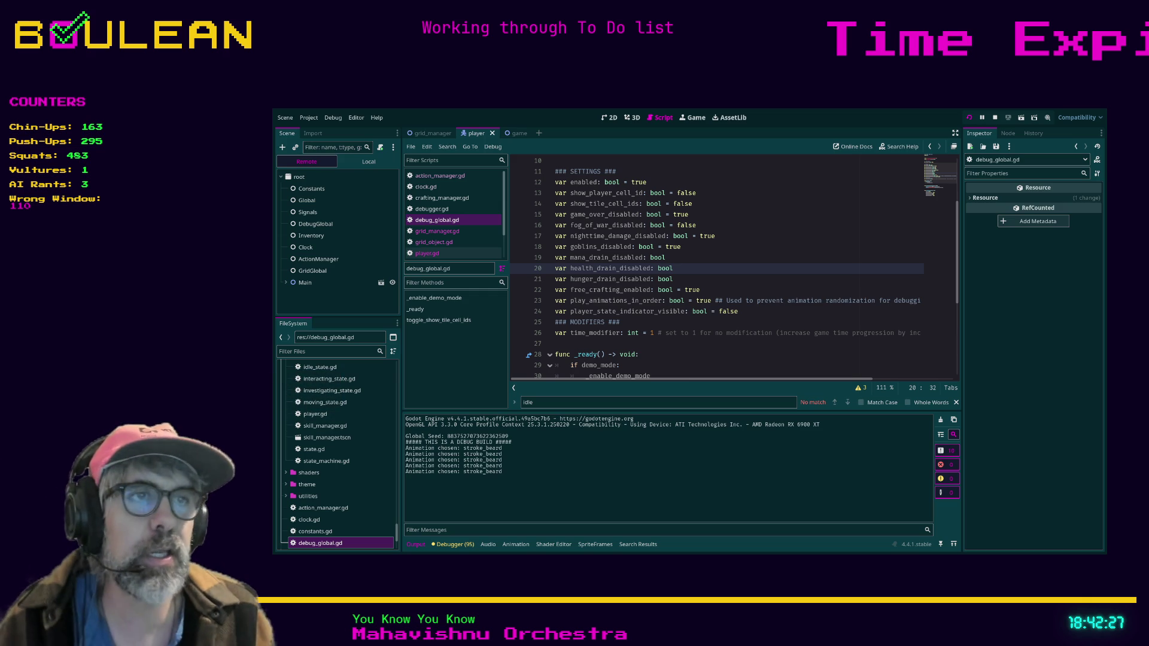
key("alt+Tab")
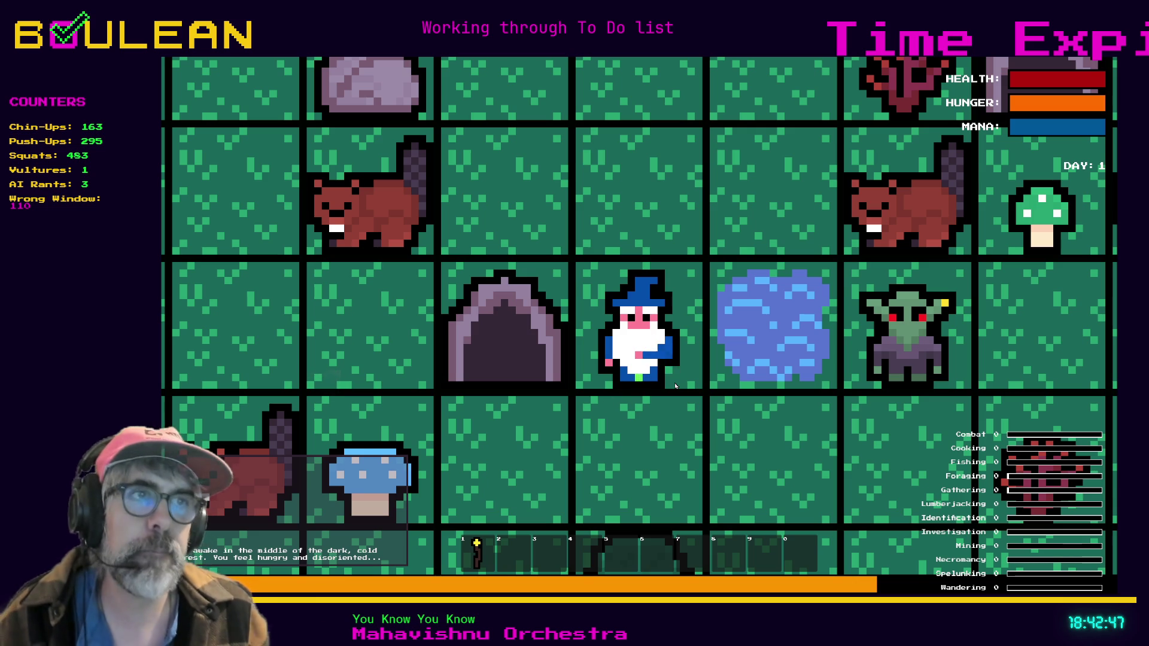
Stop the game after seeing only stroke_beard idle animations logged.
key("Escape")
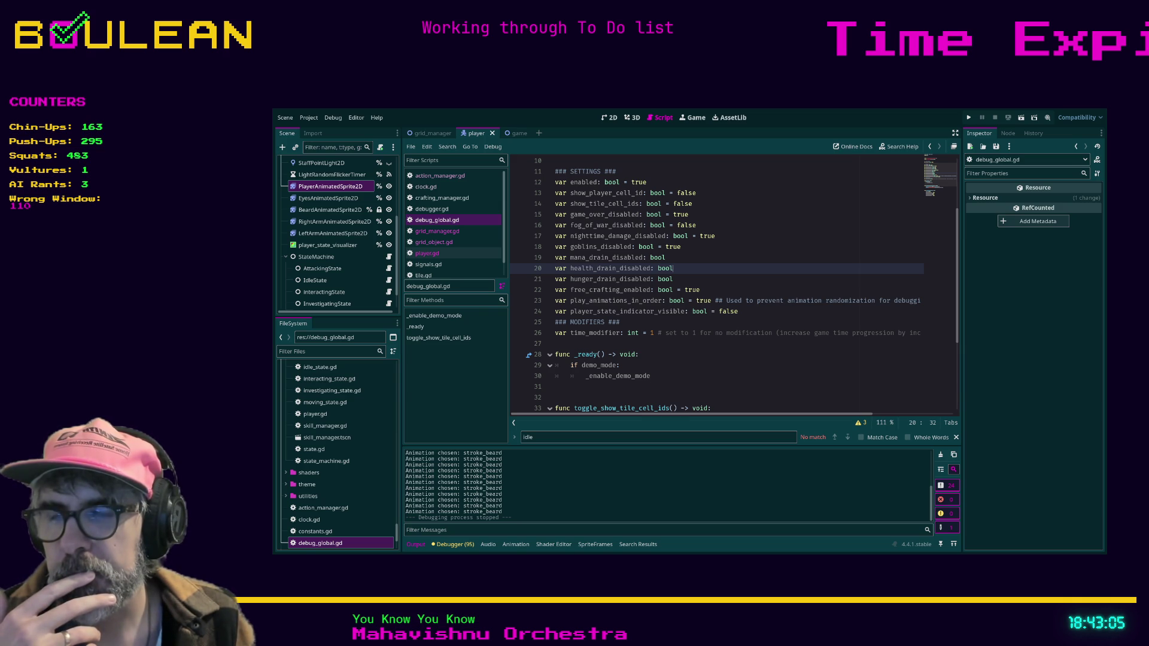
Open player.gd at the _play_idle_animation function header.
left_click(614, 333)
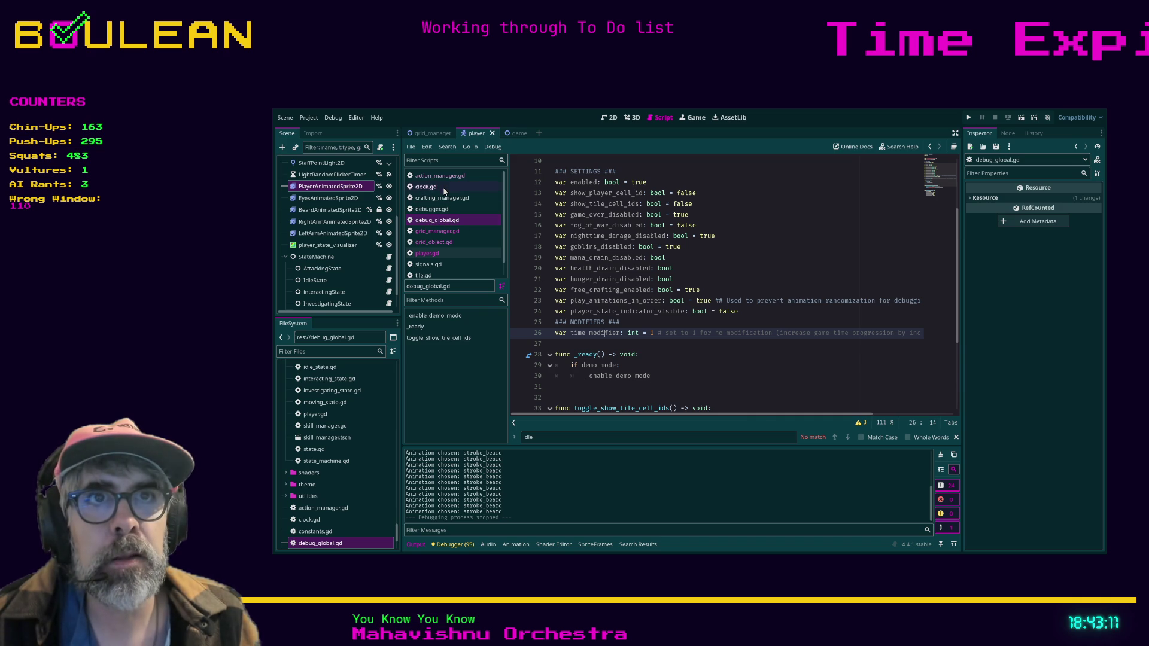
left_click(445, 254)
left_click(720, 268)
Add 'if not DebugGlobal.play_animations_in_order:' and indent the pick_random line under it.
key("Return")
type("if not play")
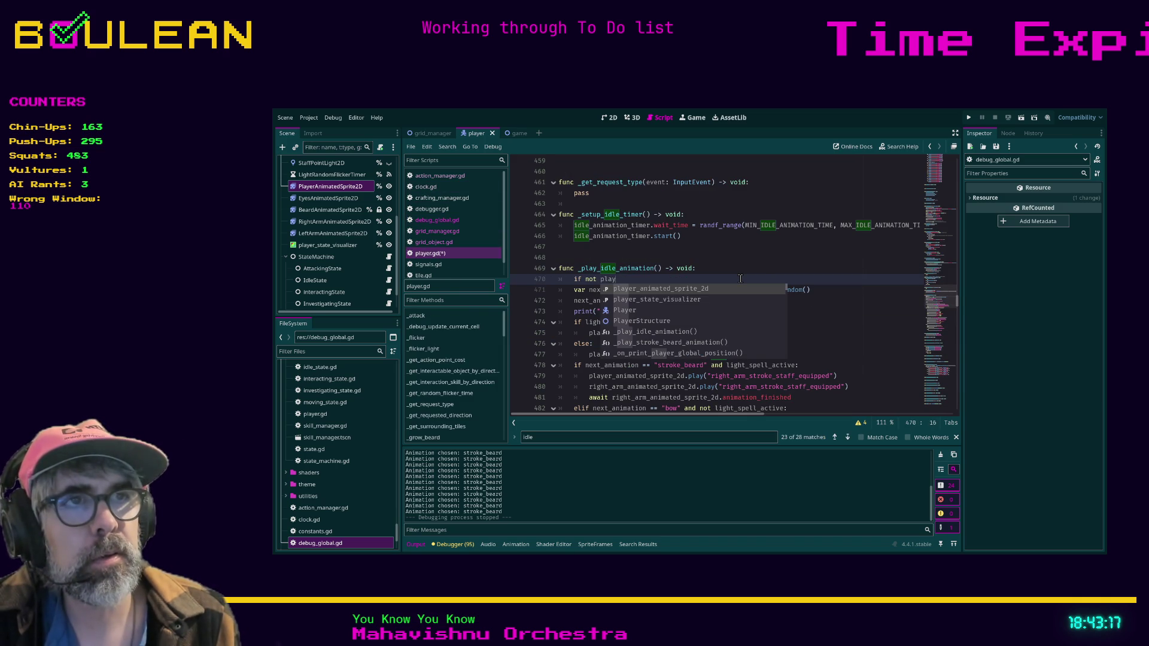
type("_anim")
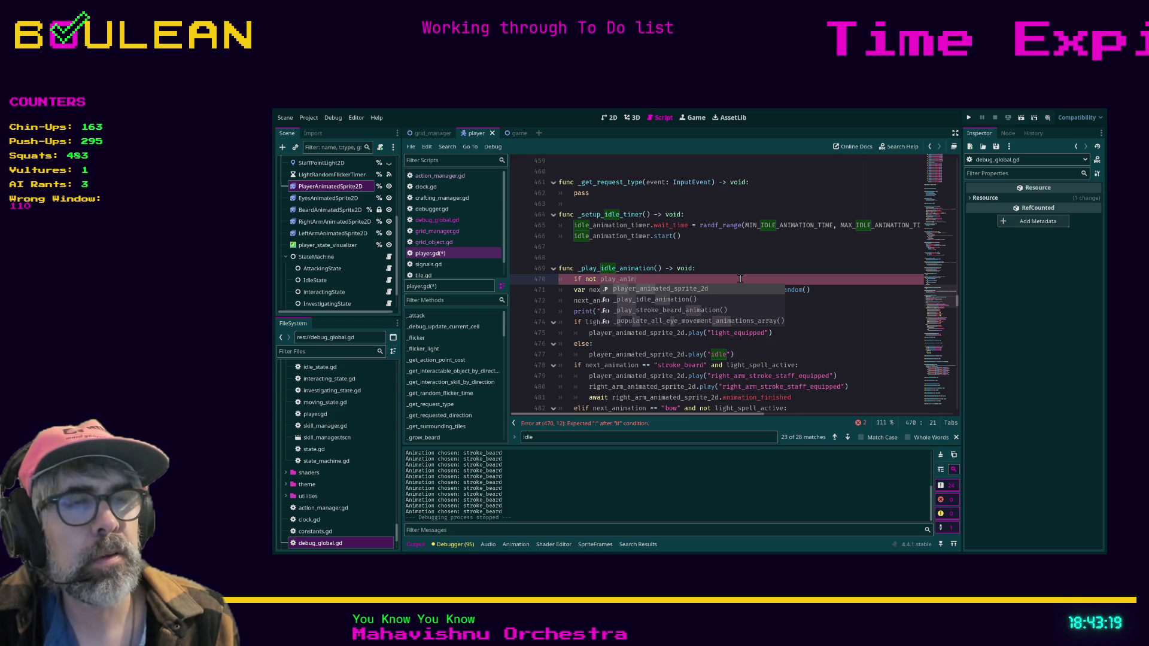
key("BackSpace")
key("BackSpace")
key("BackSpace")
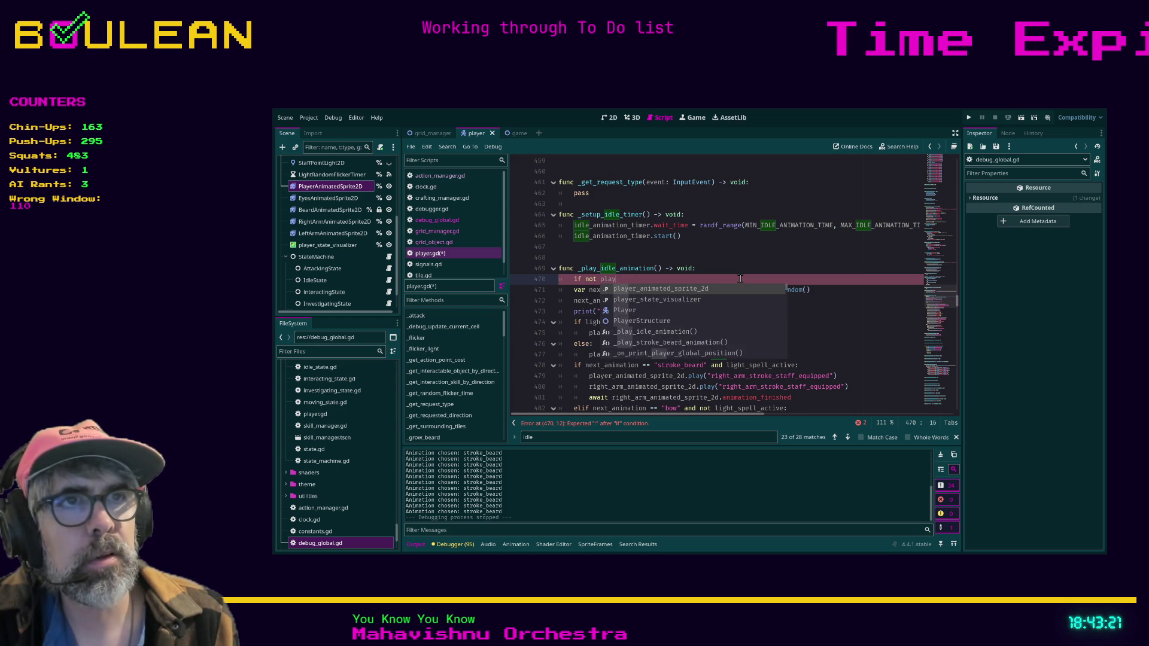
key("BackSpace")
type("Debu")
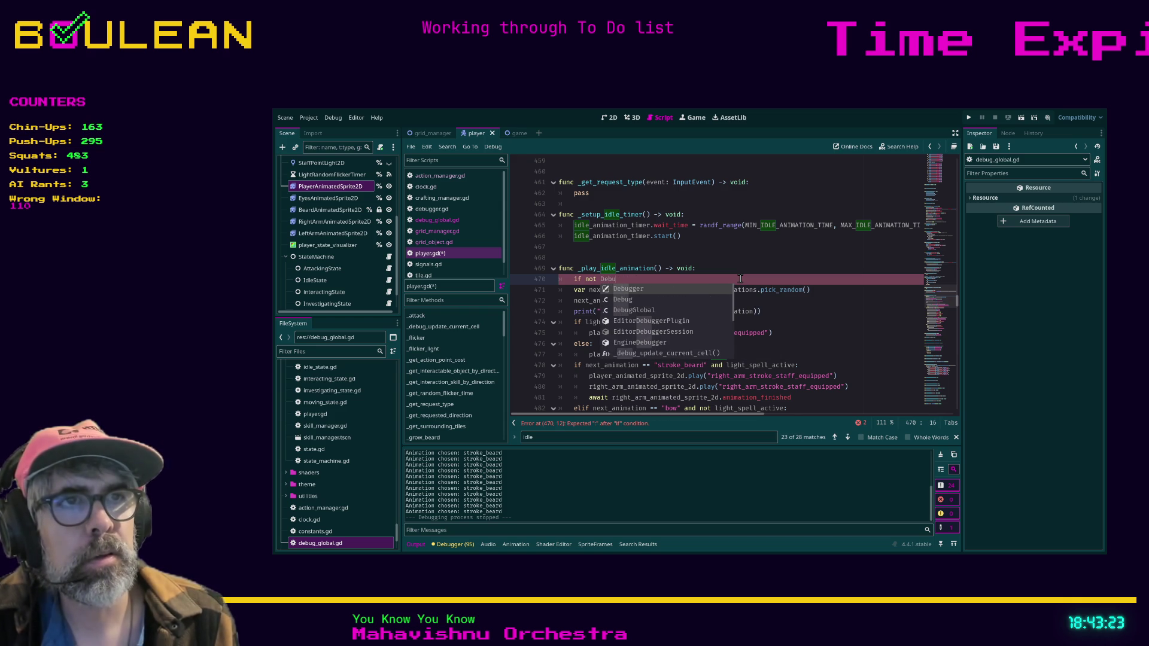
type("gGlobal.pla")
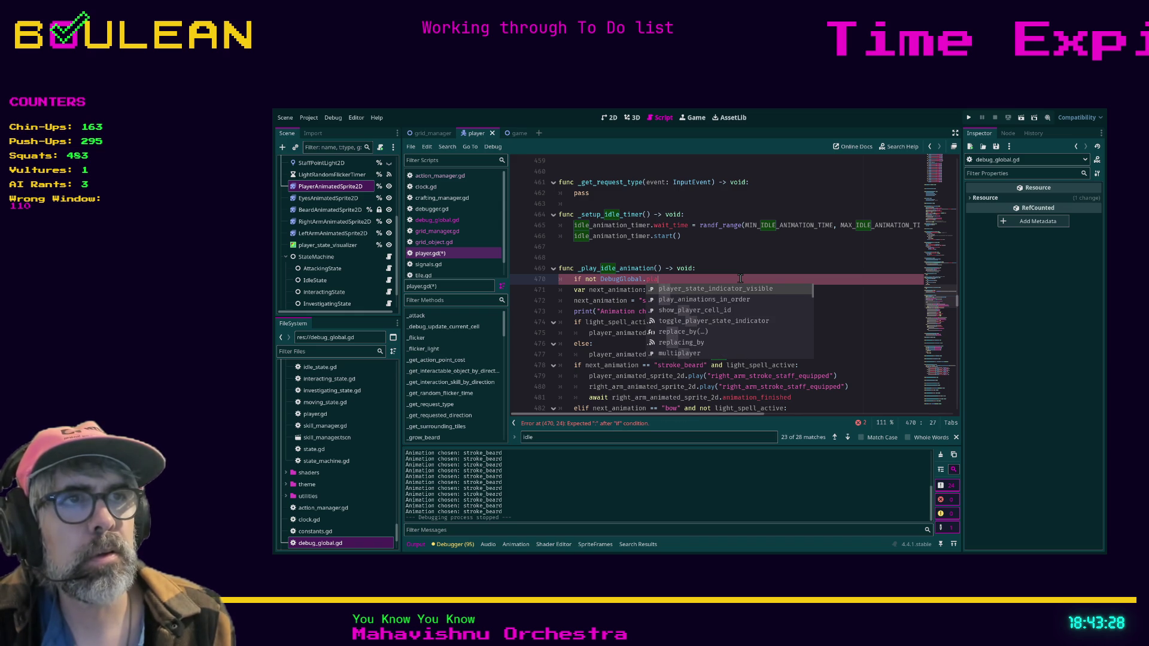
key("Return")
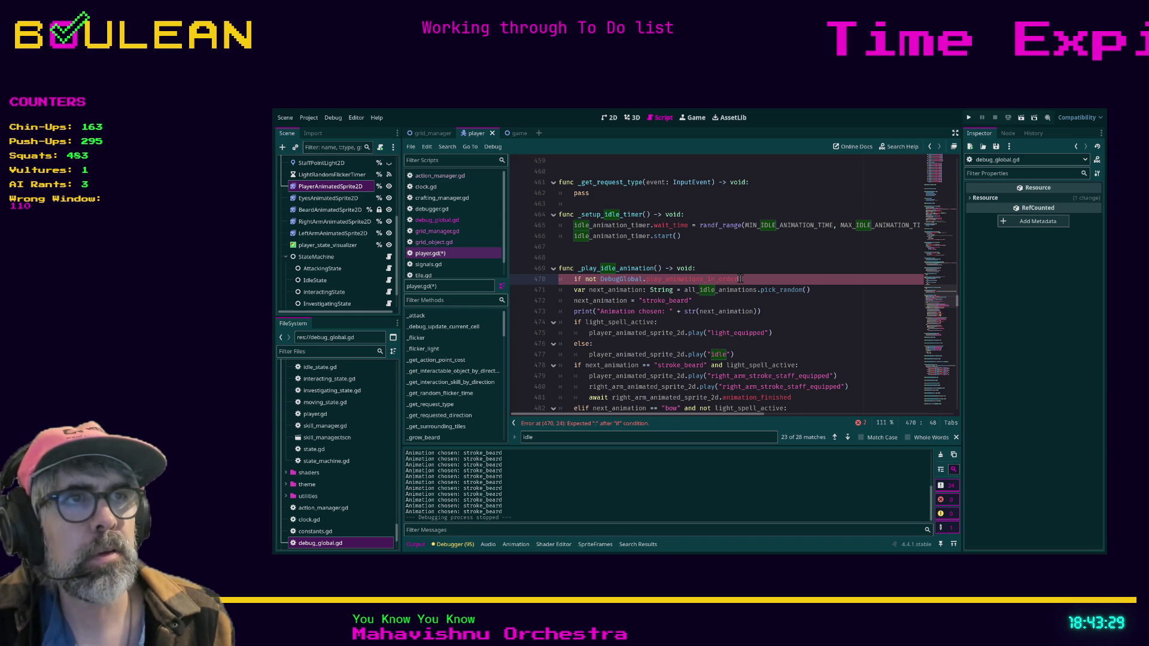
type(":")
key("Down")
key("Home")
key("Tab")
key("End")
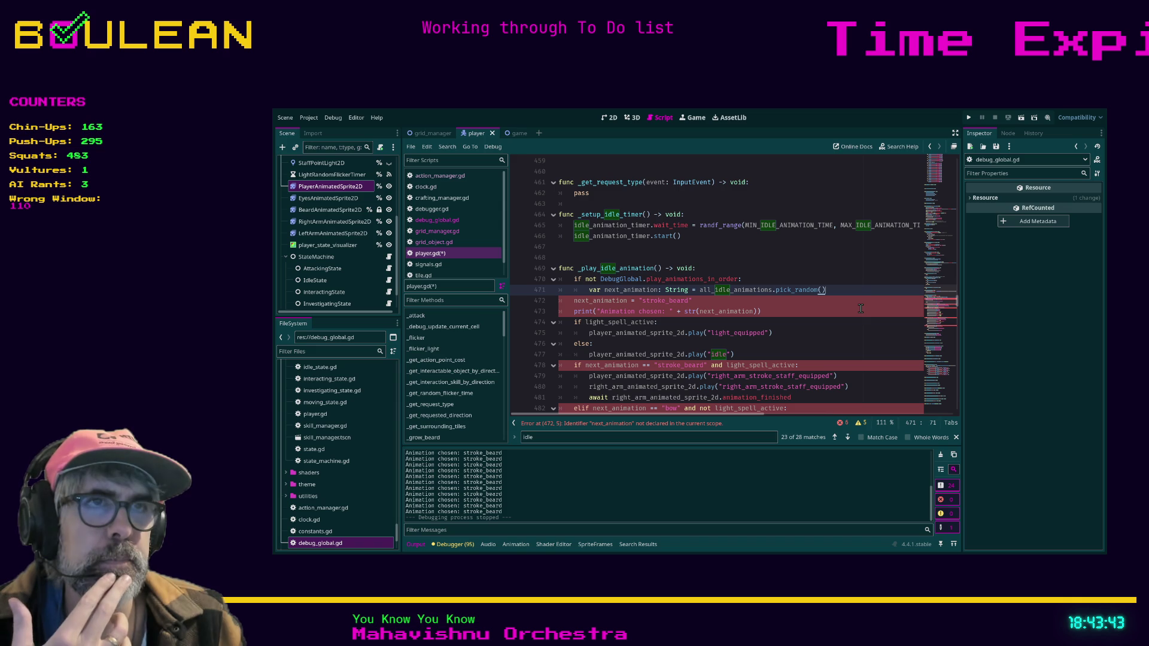
Add an 'else:' branch containing 'pass' after the random pick.
key("Return")
key("BackSpace")
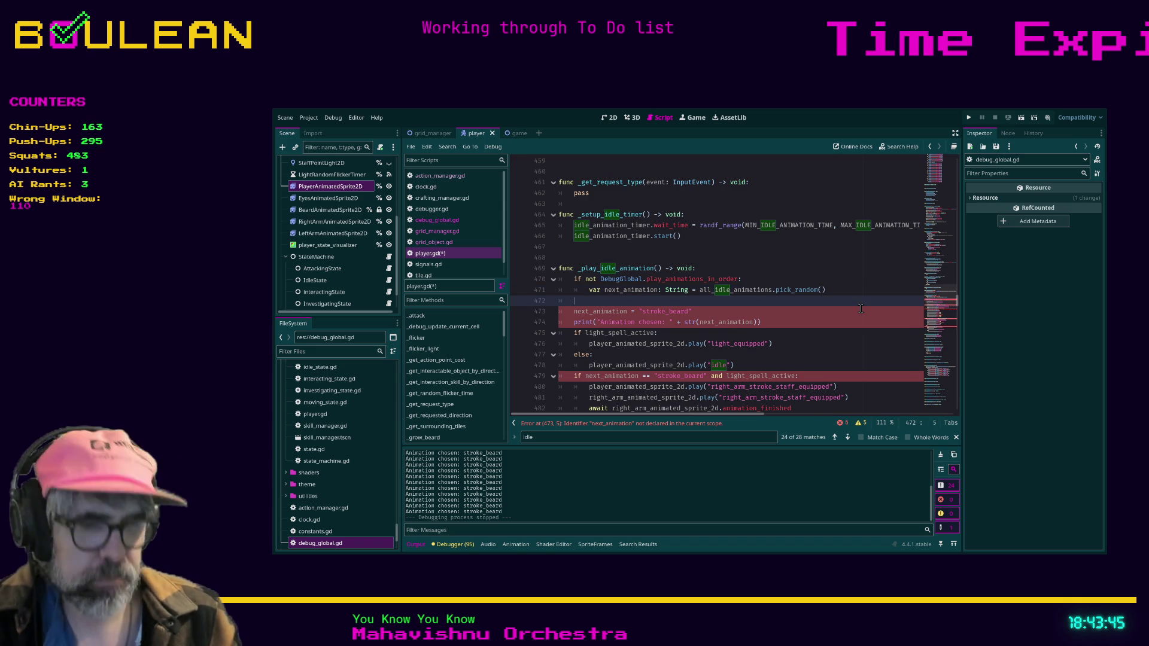
type("else:")
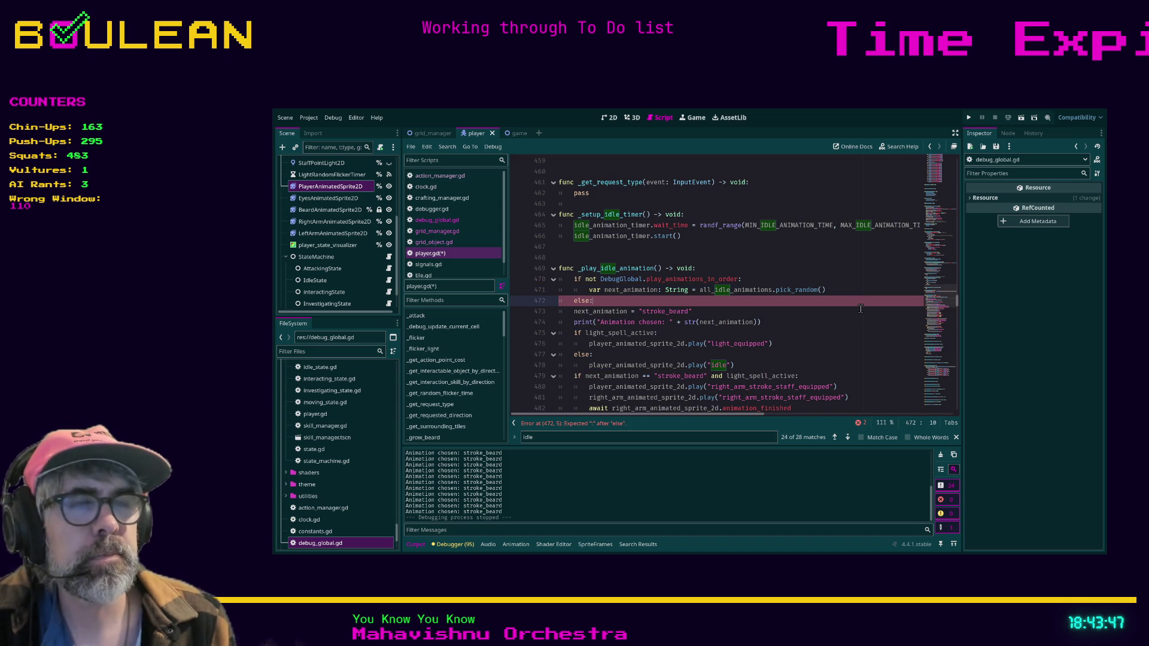
key("Return")
type("pass")
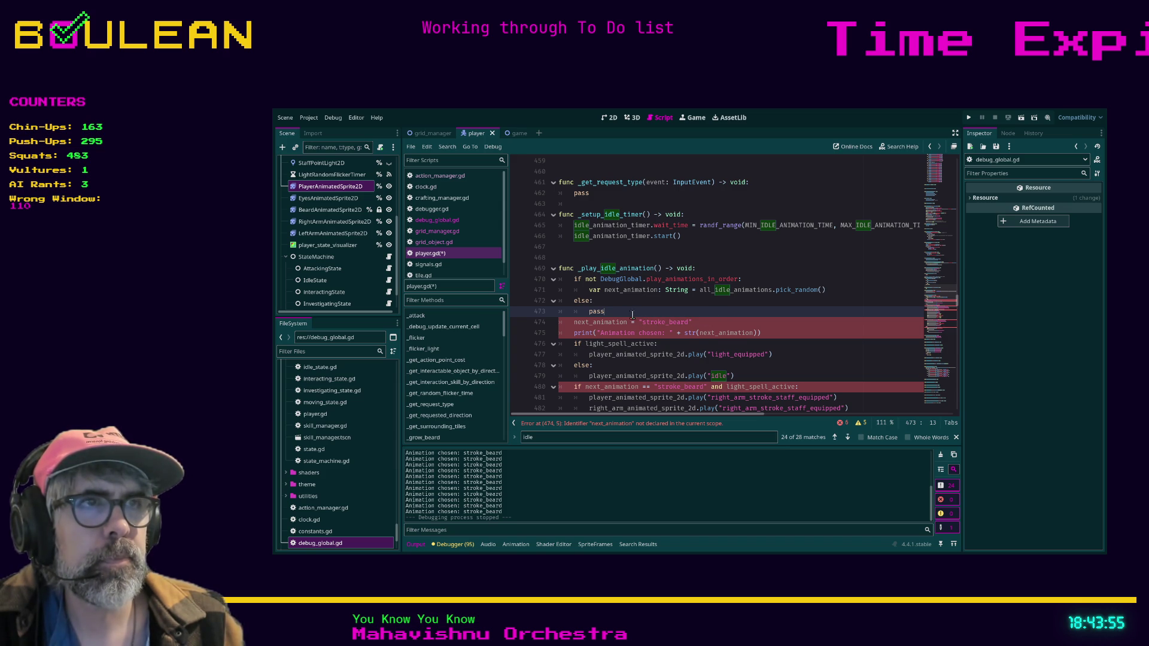
Move the stroke_beard assignment into the if block above else.
left_click(704, 323)
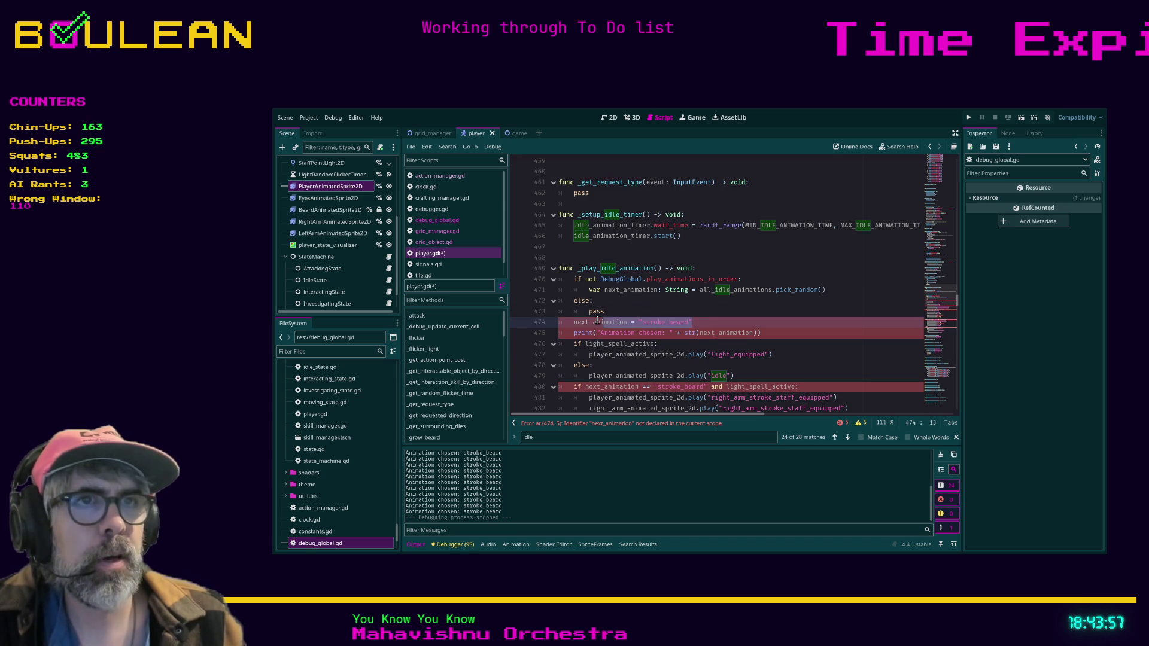
key("shift+Home")
key("shift+Home")
key("BackSpace")
key("Up")
key("Up")
key("ctrl+v")
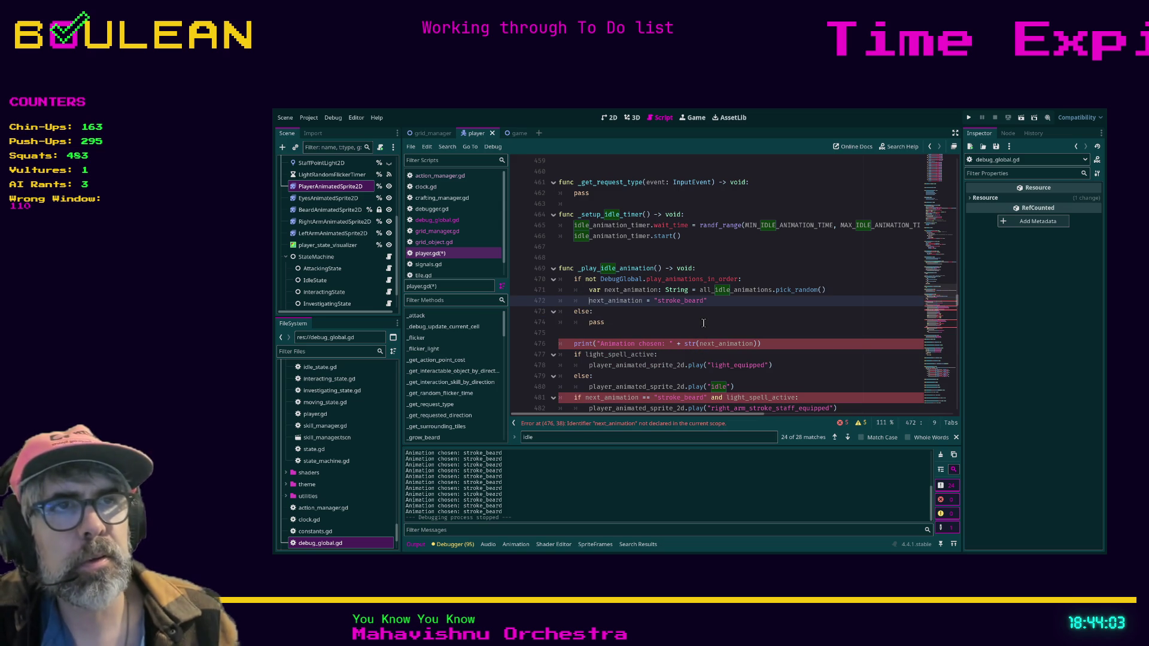
left_click(659, 332)
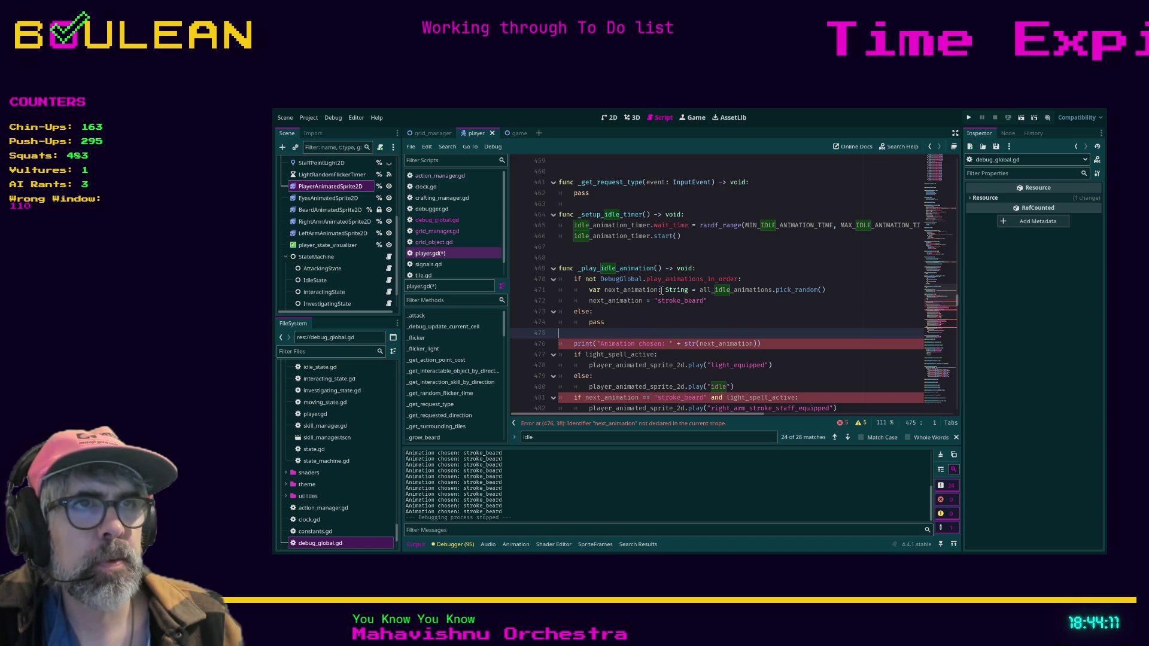
Copy the next_animation declaration and make a new line above the if.
left_click_drag(688, 290, 588, 289)
key("ctrl+c")
left_click(575, 280)
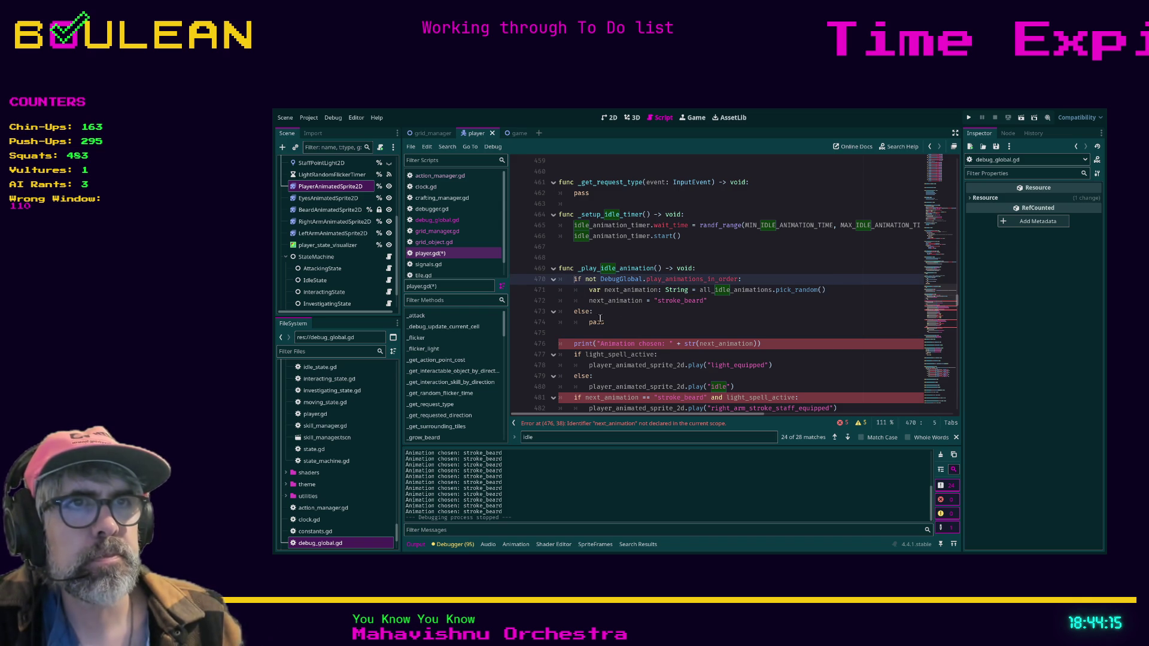
key("Return")
key("Up")
Declare 'var next_animation: String' above the if and make the inner line a plain assignment.
key("ctrl+v")
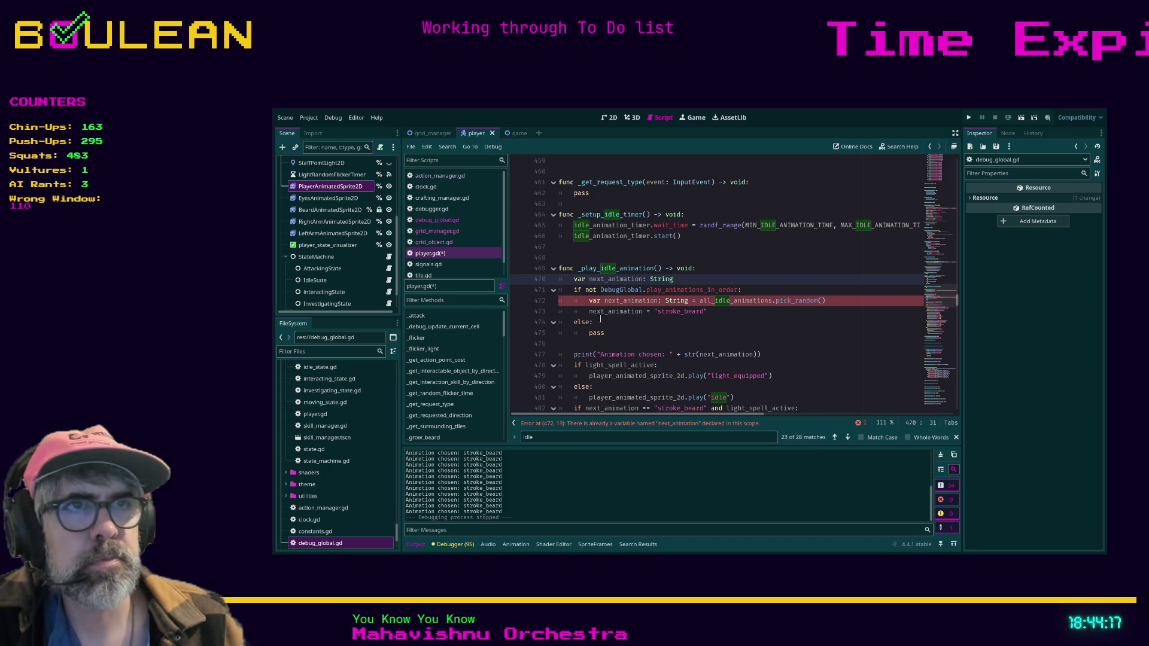
left_click(605, 300)
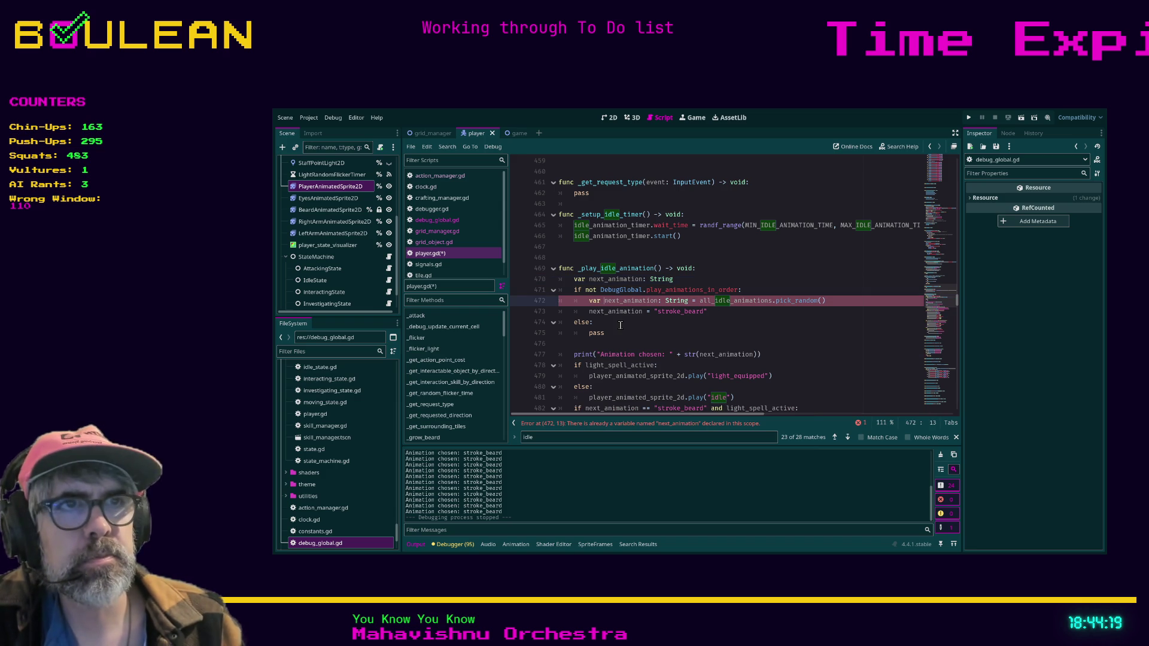
key("BackSpace")
key("BackSpace")
key("BackSpace")
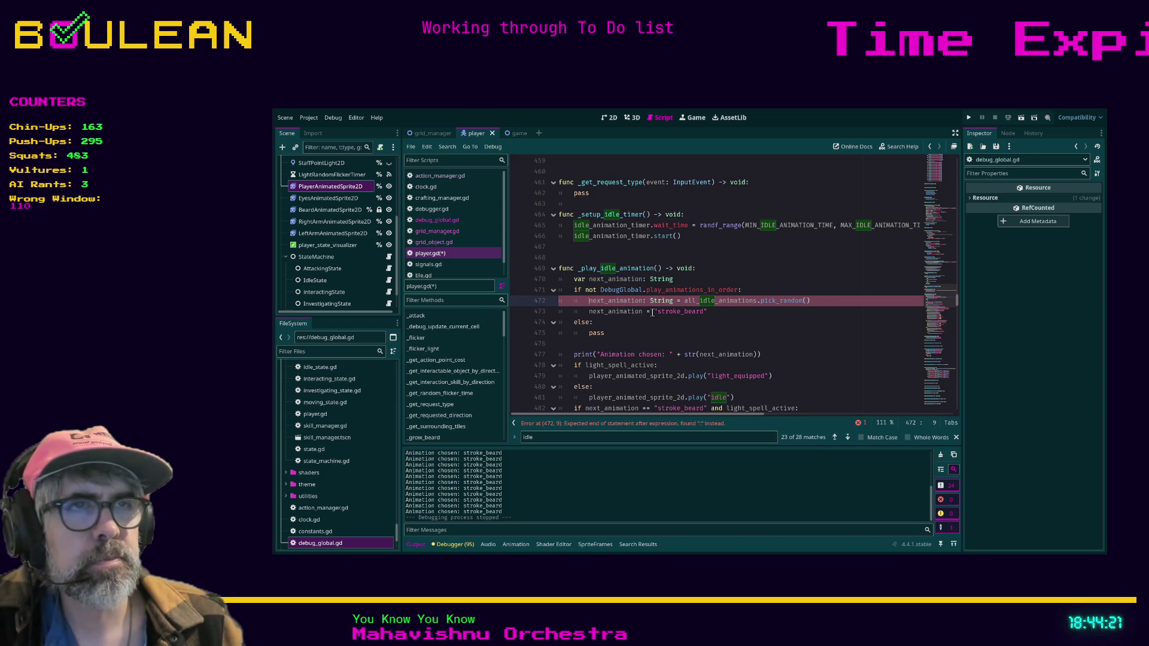
left_click_drag(675, 302, 643, 302)
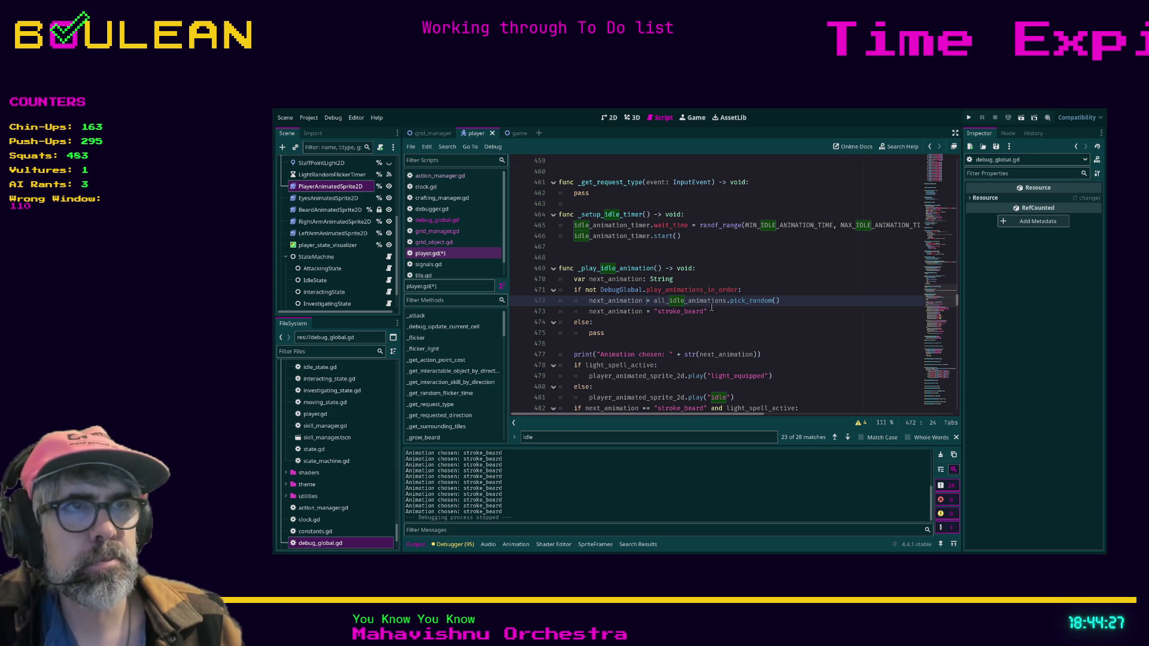
Comment out the stroke_beard override with Ctrl+K and save player.gd.
left_click(685, 319)
left_click(719, 311)
key("ctrl+k")
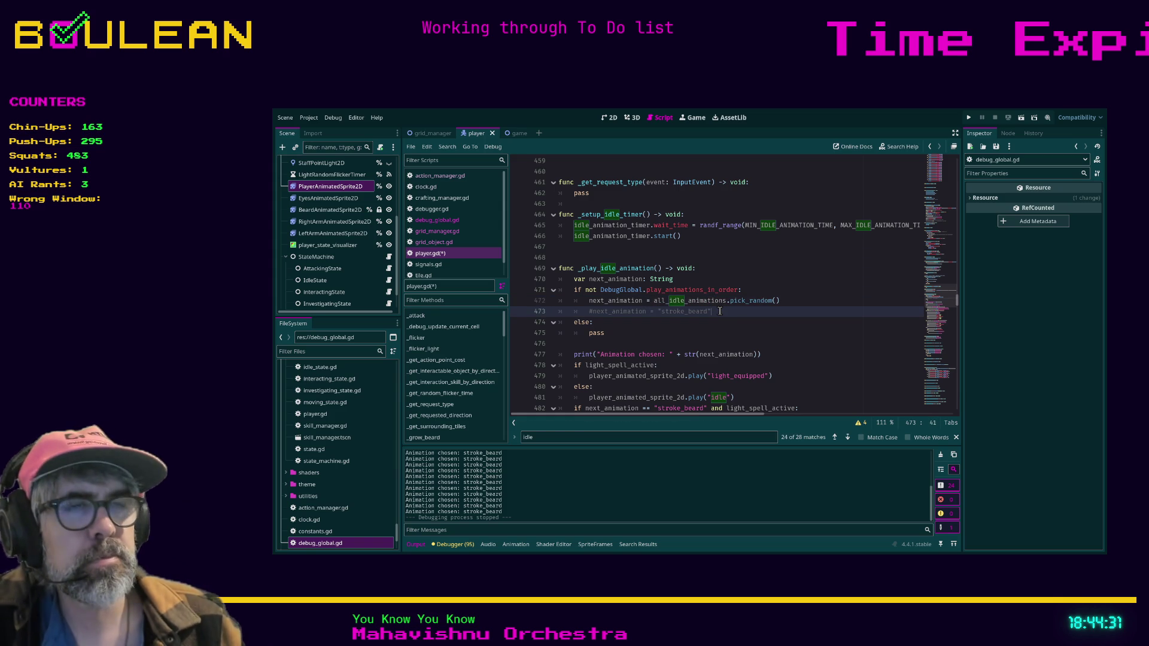
left_click(662, 331)
key("ctrl+s")
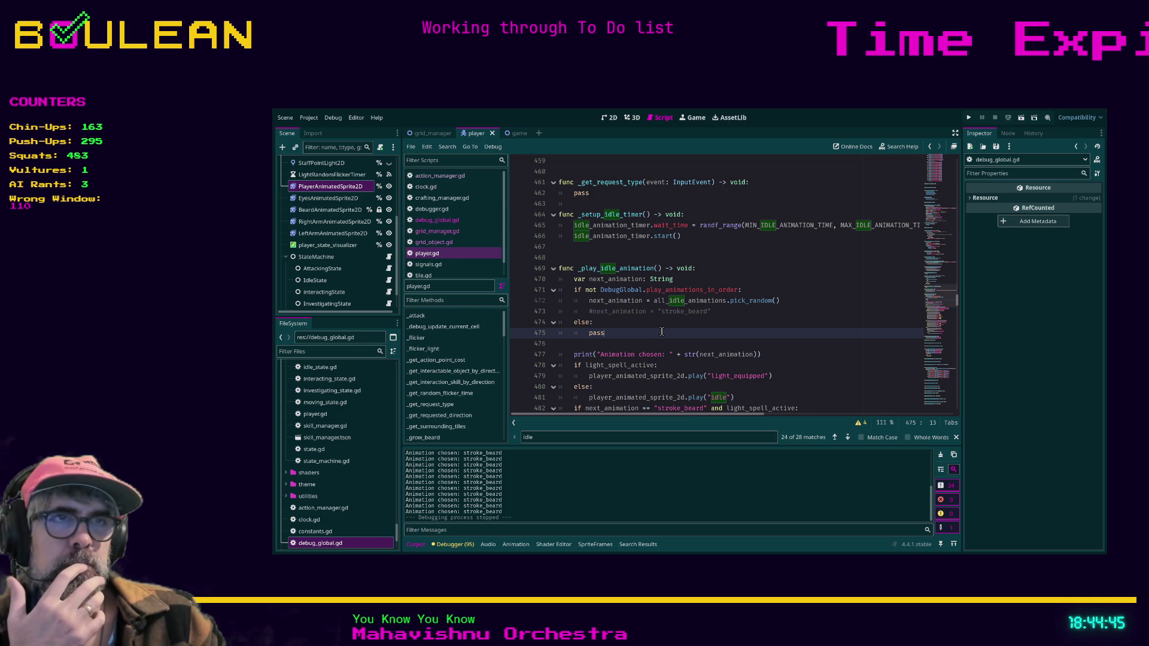
scroll(662, 332, "down", 1)
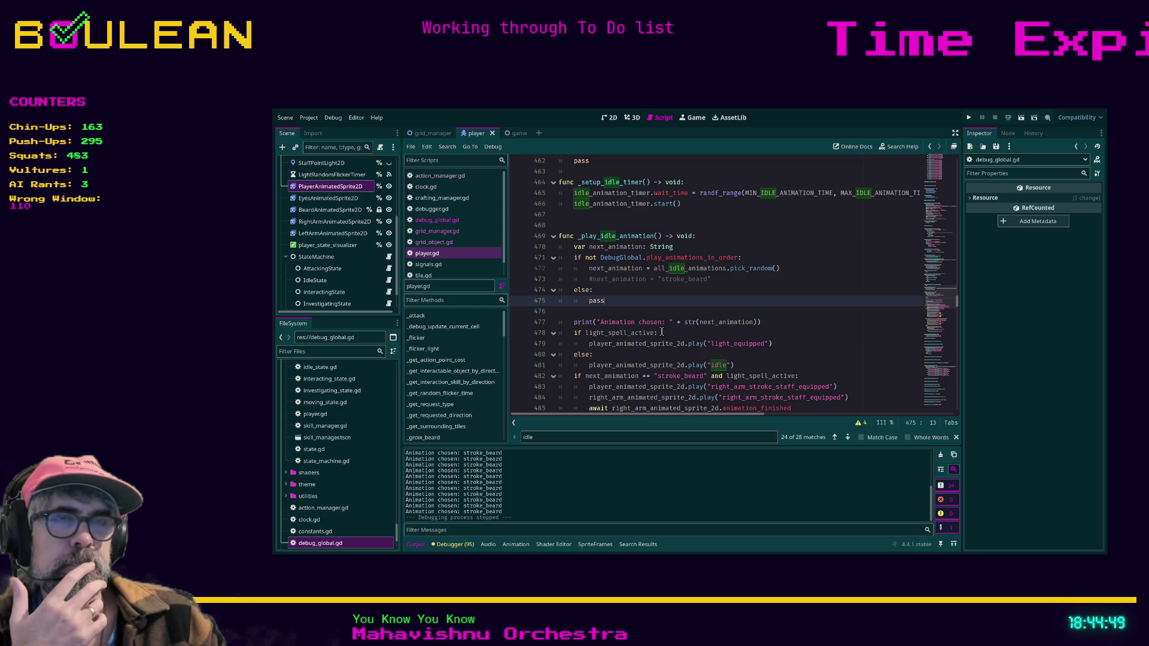
scroll(662, 331, "down", 1)
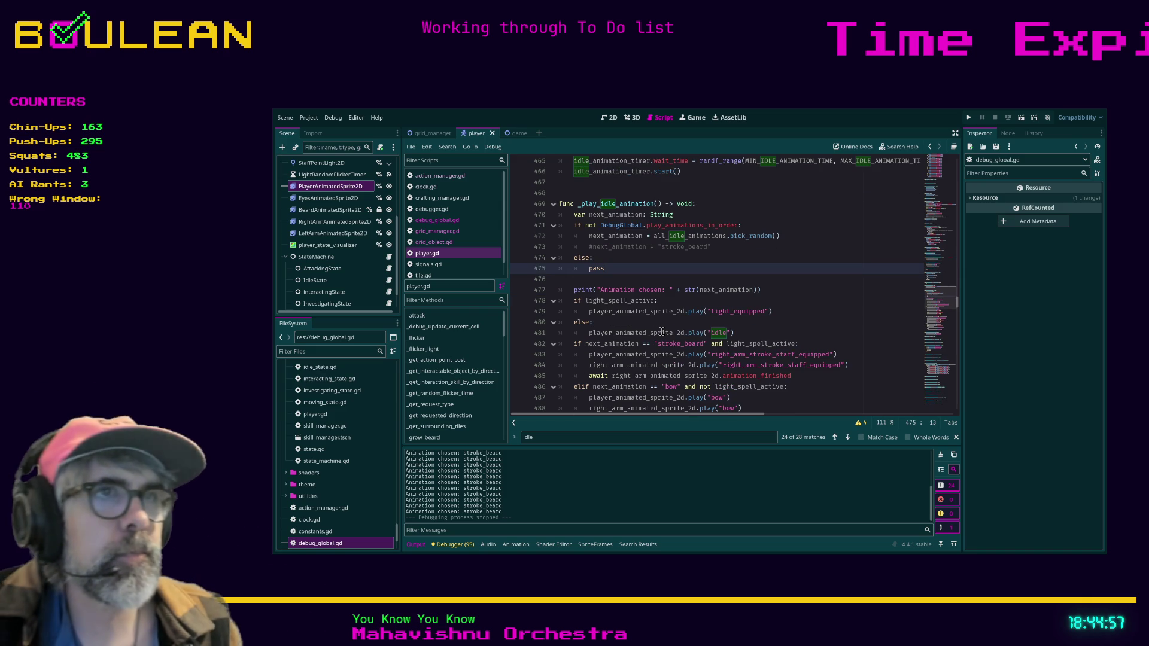
scroll(803, 266, "up", 1)
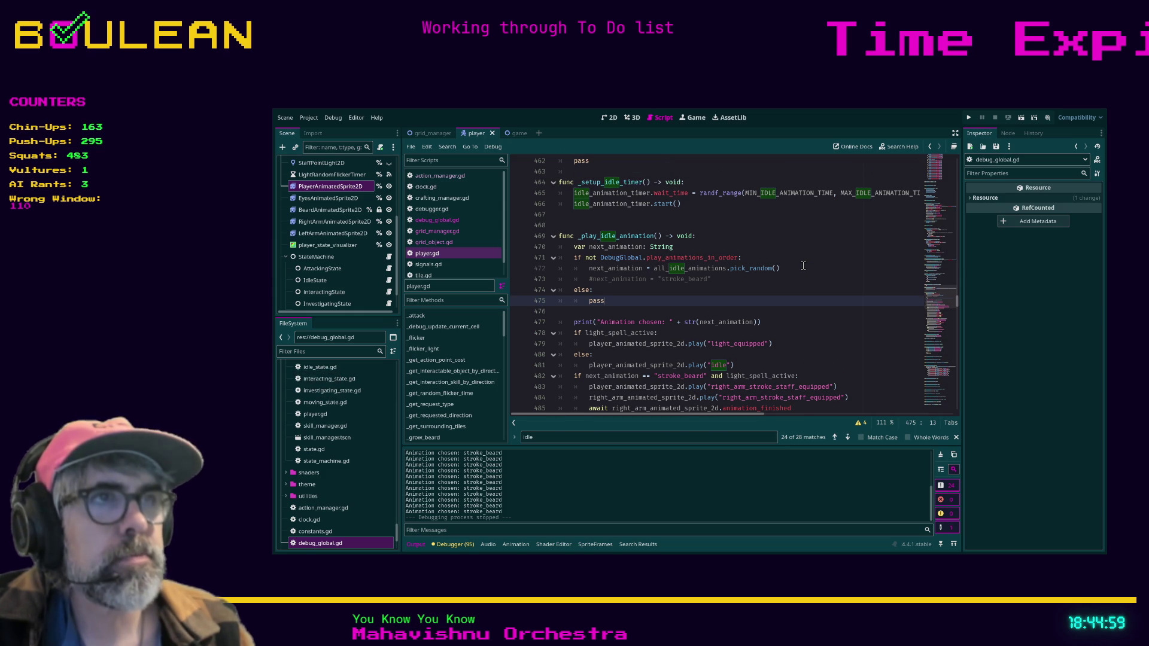